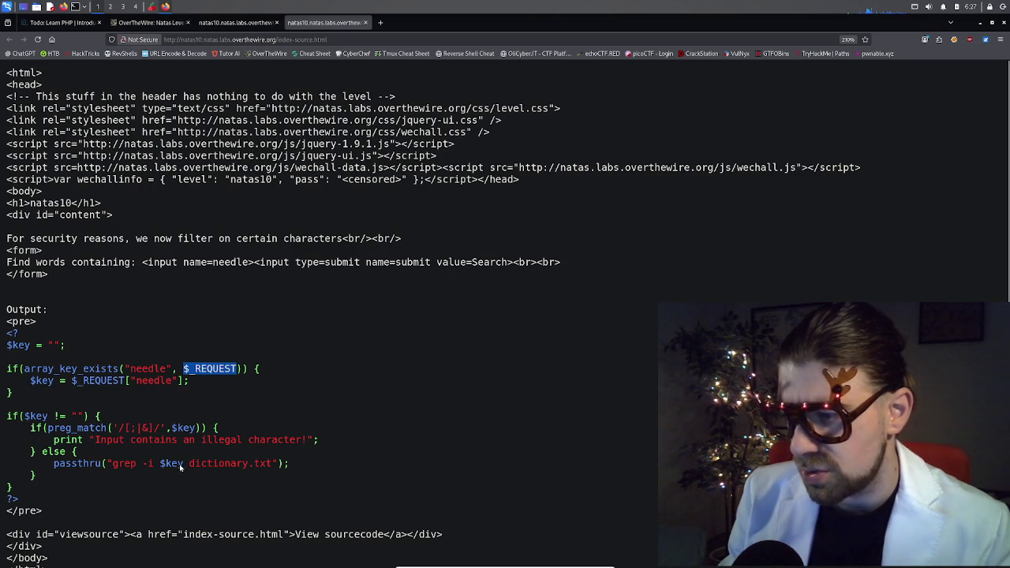
# Step: Highlight $key in the natas10 passthru grep line and launch a Kali terminal
pyautogui.moveTo(160, 466); pyautogui.dragTo(185, 467)
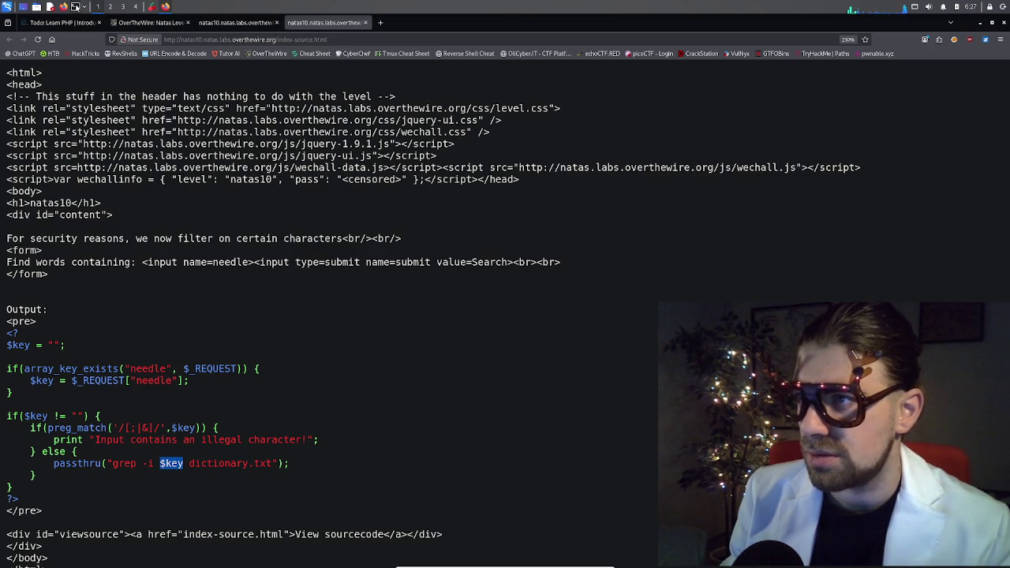
pyautogui.click(75, 7)
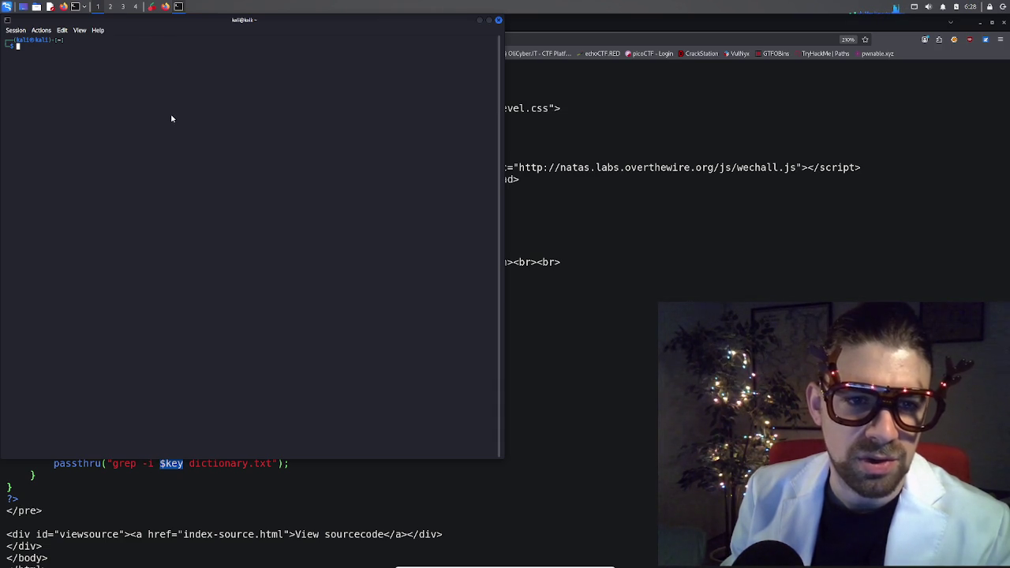
# Step: Enlarge the terminal font one step with Ctrl++ and move the window aside
pyautogui.hotkey('ctrl', '+')
pyautogui.hotkey('ctrl', '+')
pyautogui.hotkey('ctrl', '+')
pyautogui.hotkey('ctrl', '+')
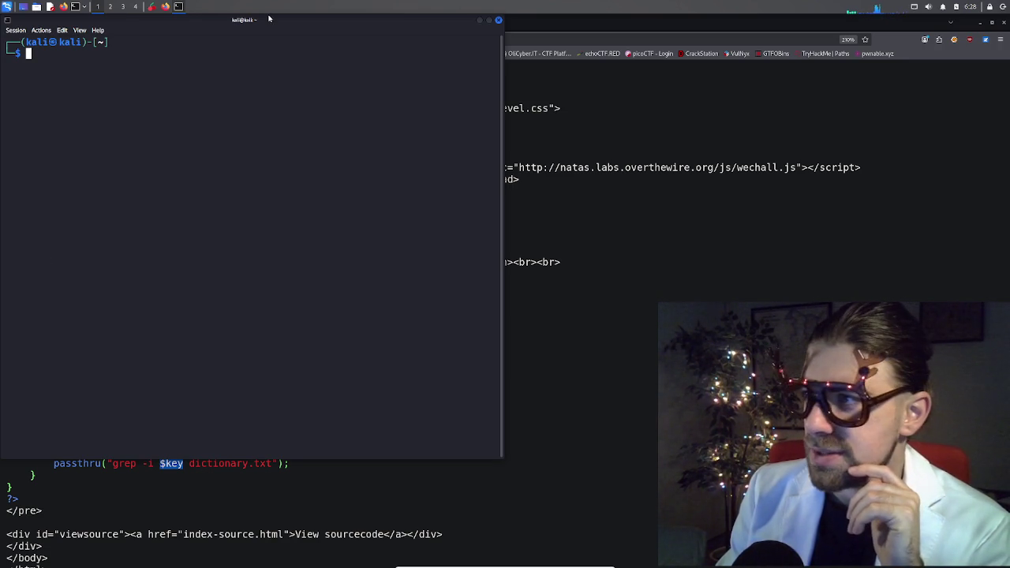
pyautogui.moveTo(268, 22); pyautogui.dragTo(298, 59)
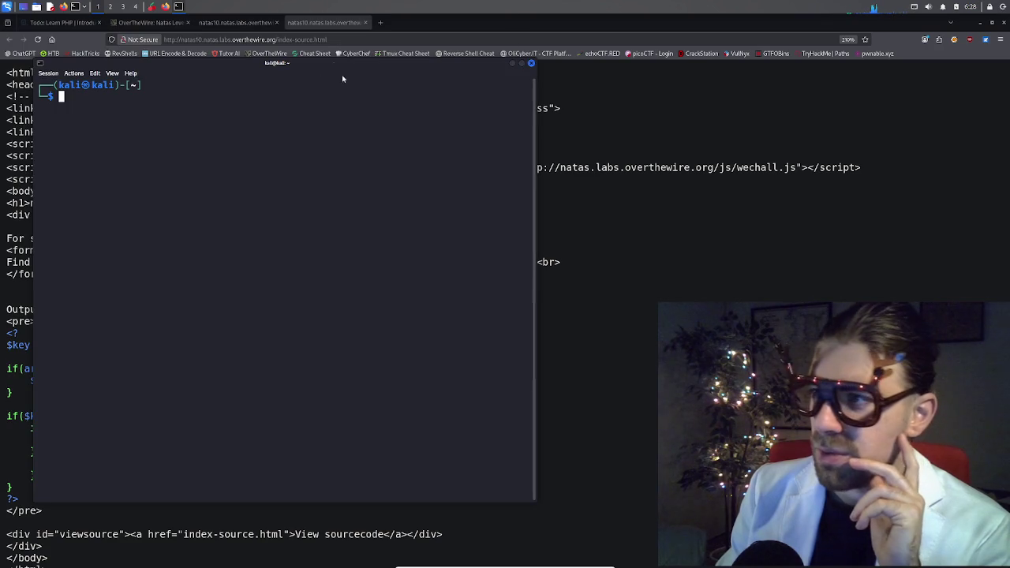
# Step: Resubmit the saved '-m 0 cat /etc/natas_webpass/natas10' search, then launch a terminal
pyautogui.click(253, 24)
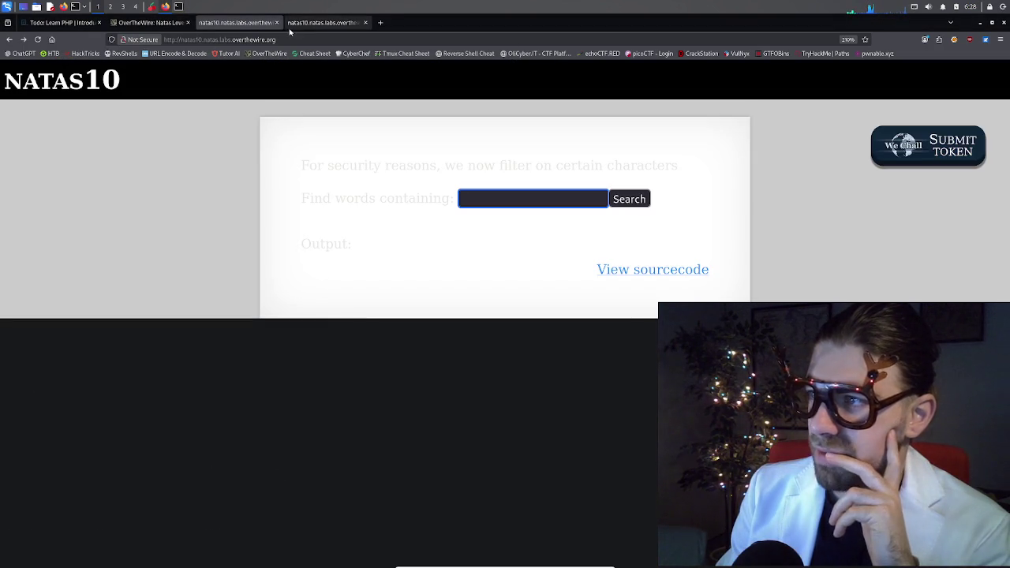
pyautogui.click(497, 207)
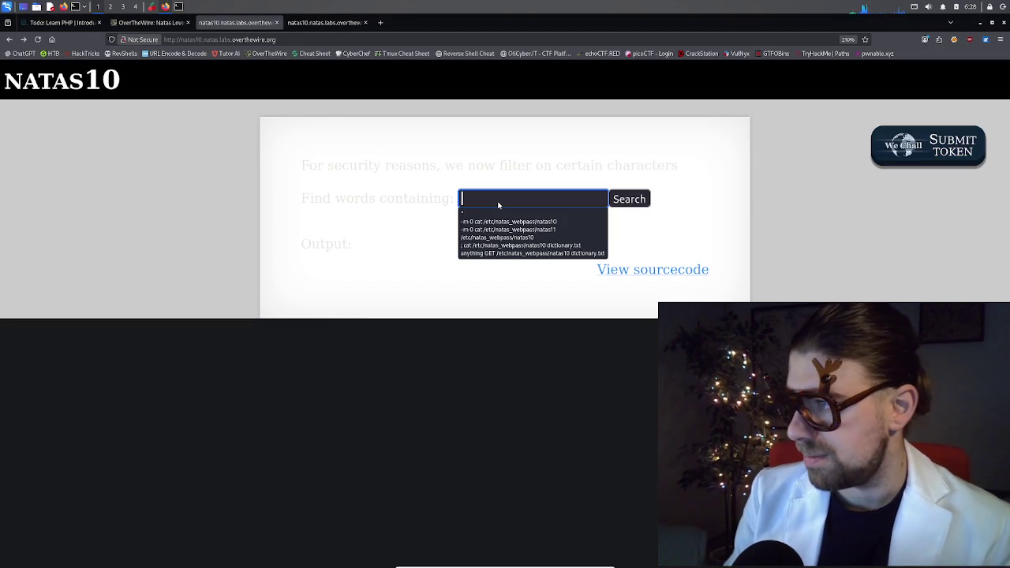
pyautogui.click(491, 223)
pyautogui.click(620, 199)
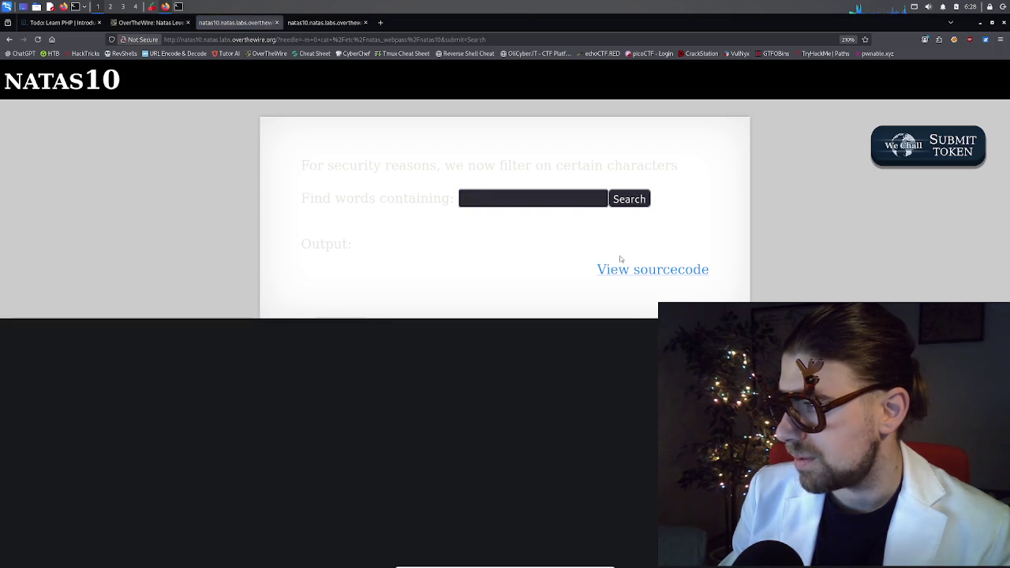
pyautogui.click(575, 199)
pyautogui.click(567, 203)
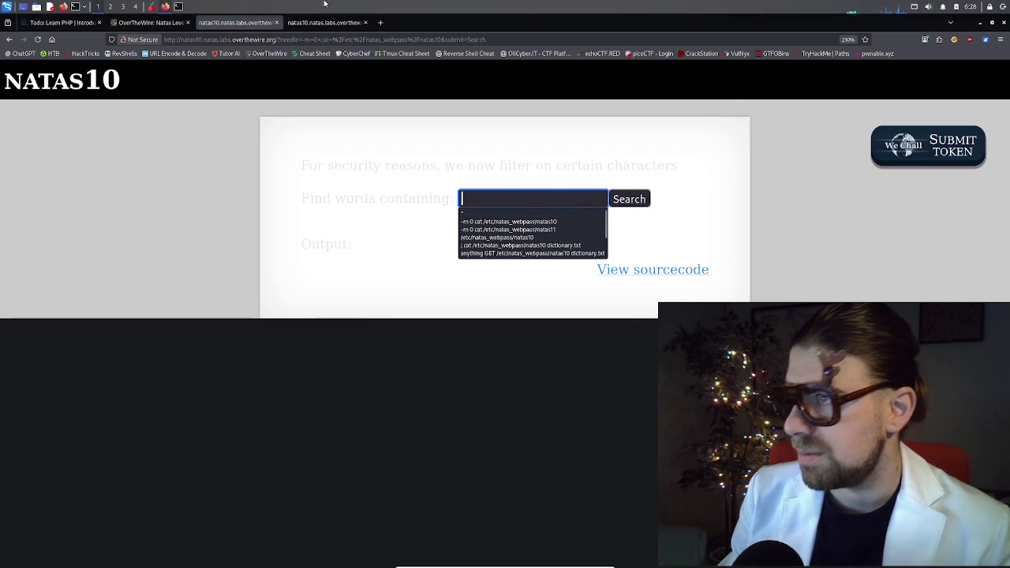
pyautogui.click(177, 6)
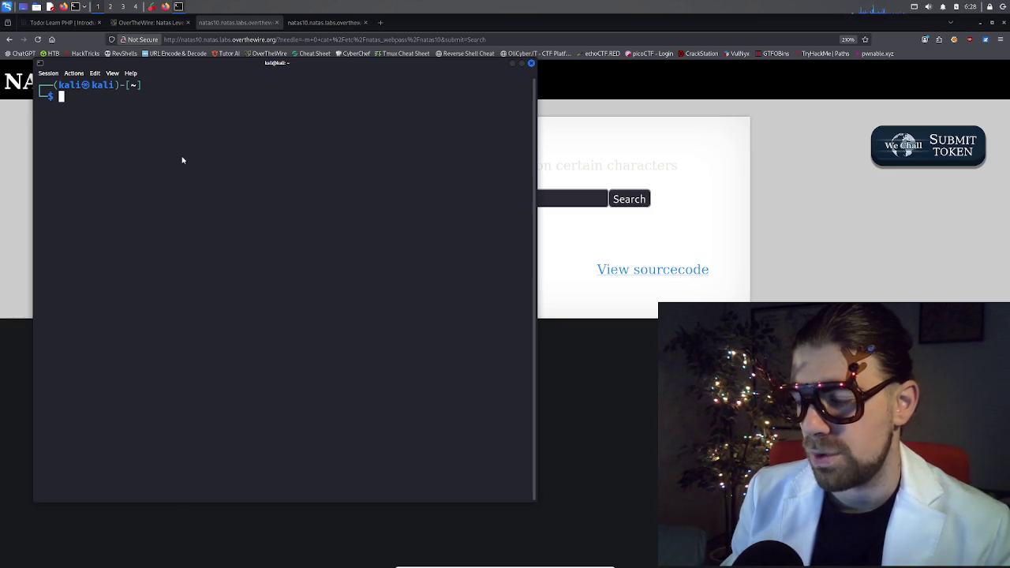
# Step: Move the terminal window up and bring up the CherryTree Natas notes
pyautogui.moveTo(301, 68)
pyautogui.mouseDown()
pyautogui.moveTo(298, 305)
pyautogui.moveTo(257, 165)
pyautogui.moveTo(270, 16)
pyautogui.mouseUp()
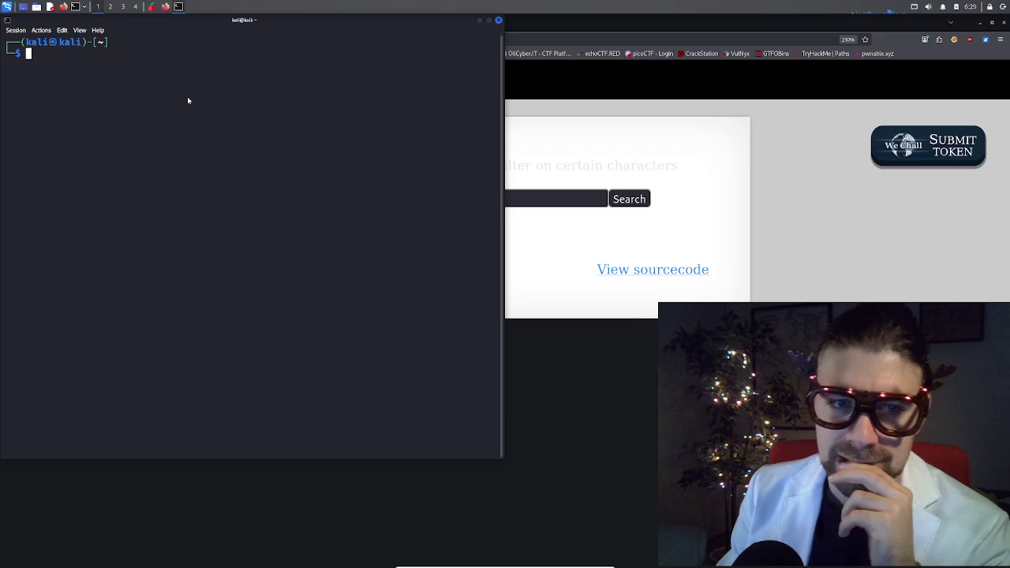
pyautogui.click(156, 7)
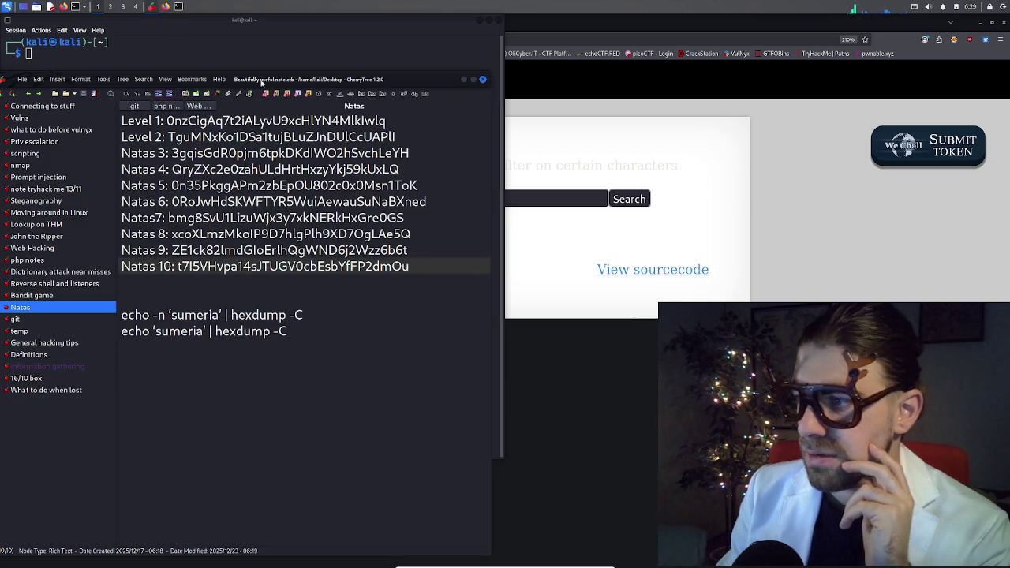
# Step: Return to Firefox's natas10 index-source tab showing needle passed to grep -i
pyautogui.click(602, 104)
pyautogui.click(323, 22)
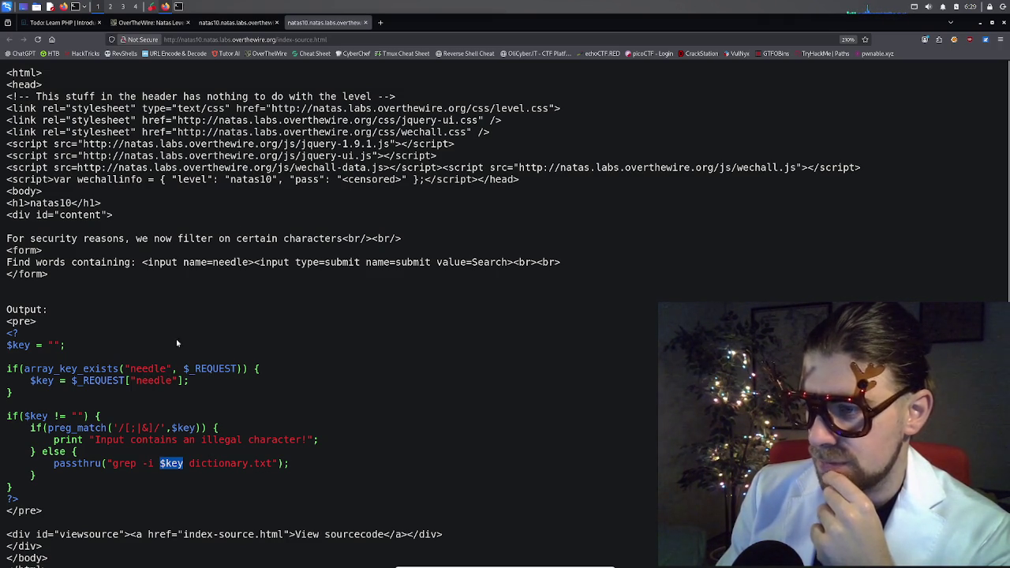
# Step: Submit an empty natas10 search, then scroll the PHP source's unquoted grep -i call
pyautogui.click(253, 22)
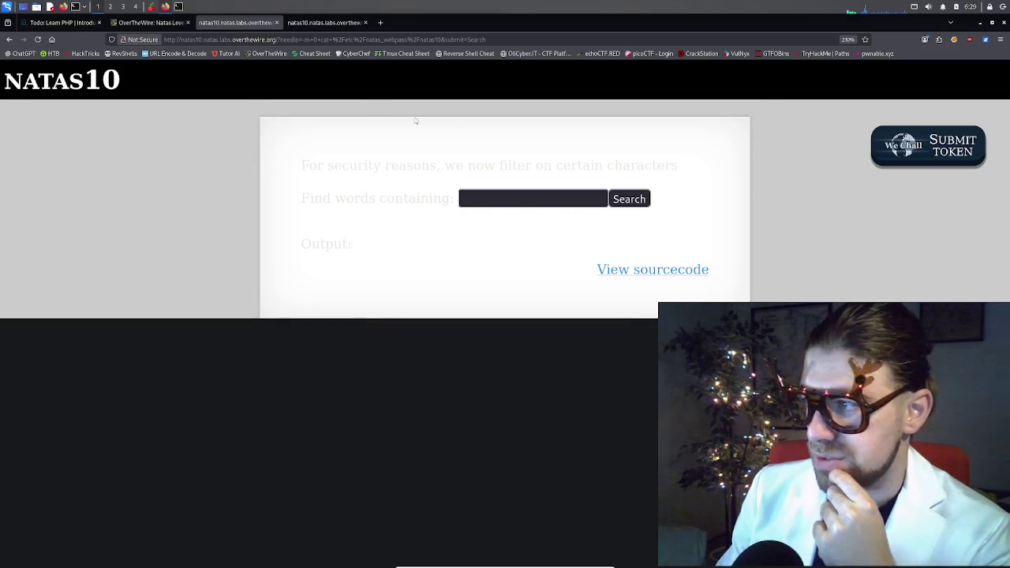
pyautogui.click(639, 198)
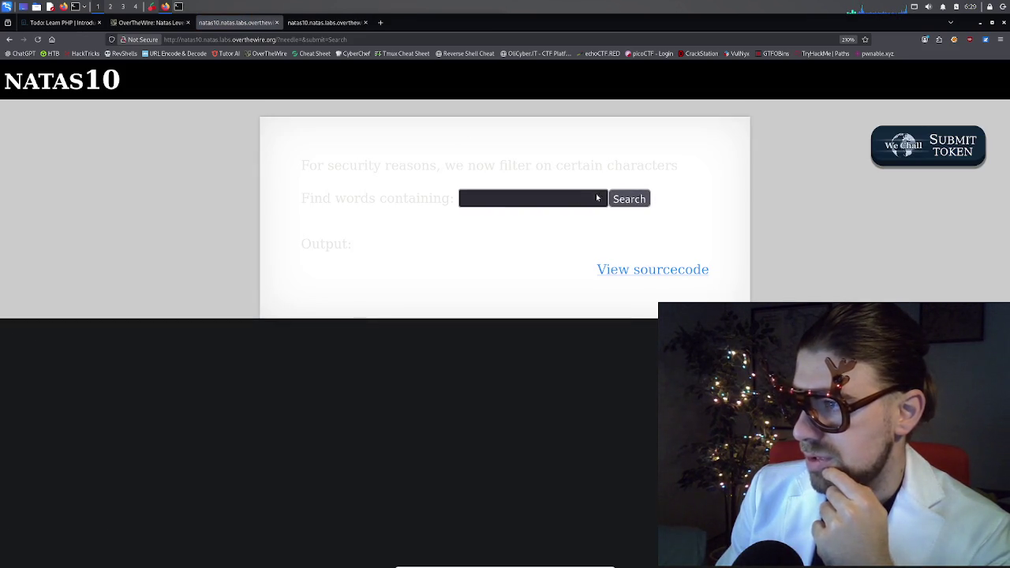
pyautogui.click(317, 23)
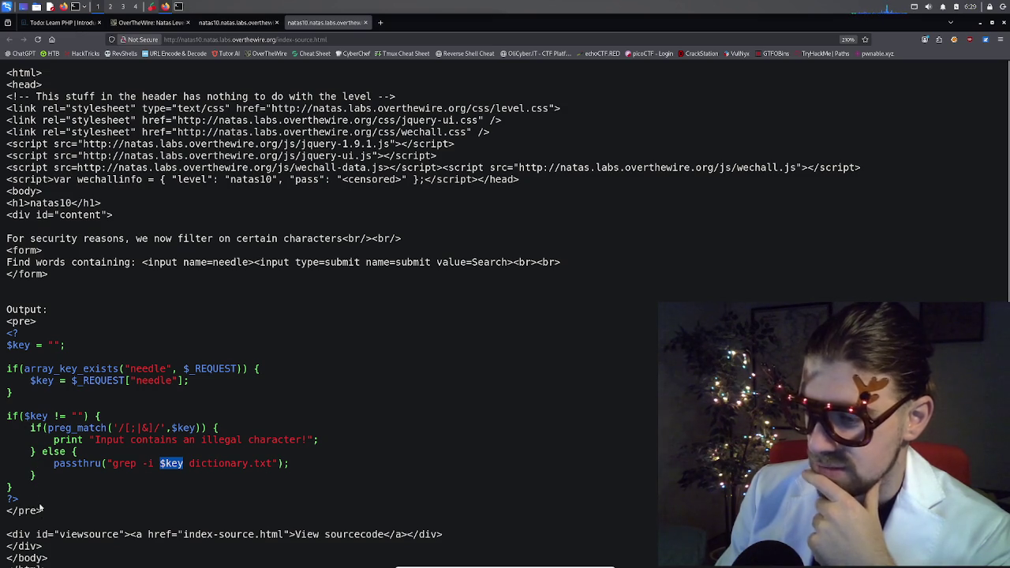
pyautogui.scroll(-1, 38, 482)
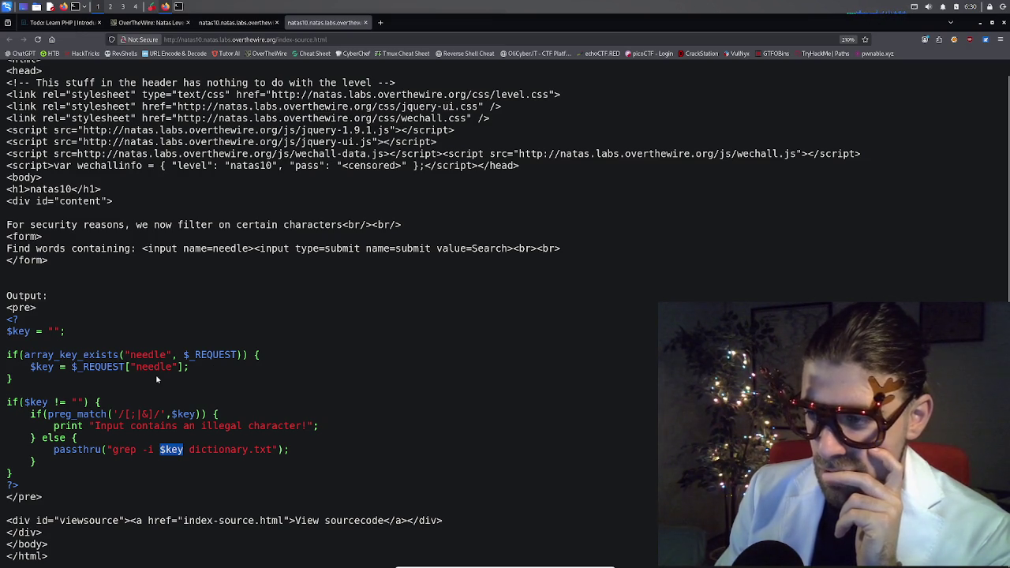
pyautogui.moveTo(136, 369); pyautogui.dragTo(167, 370)
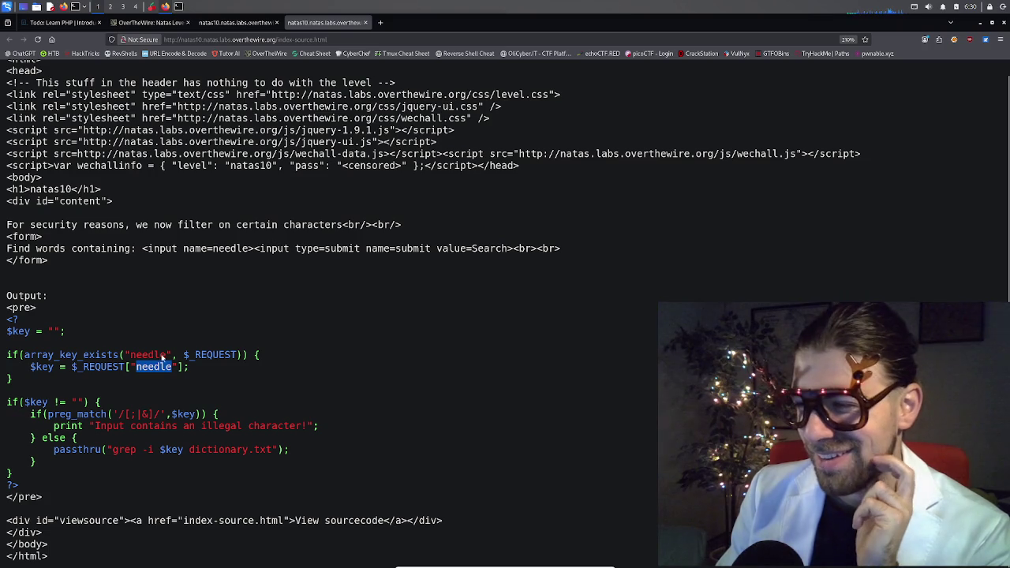
pyautogui.doubleClick(162, 356)
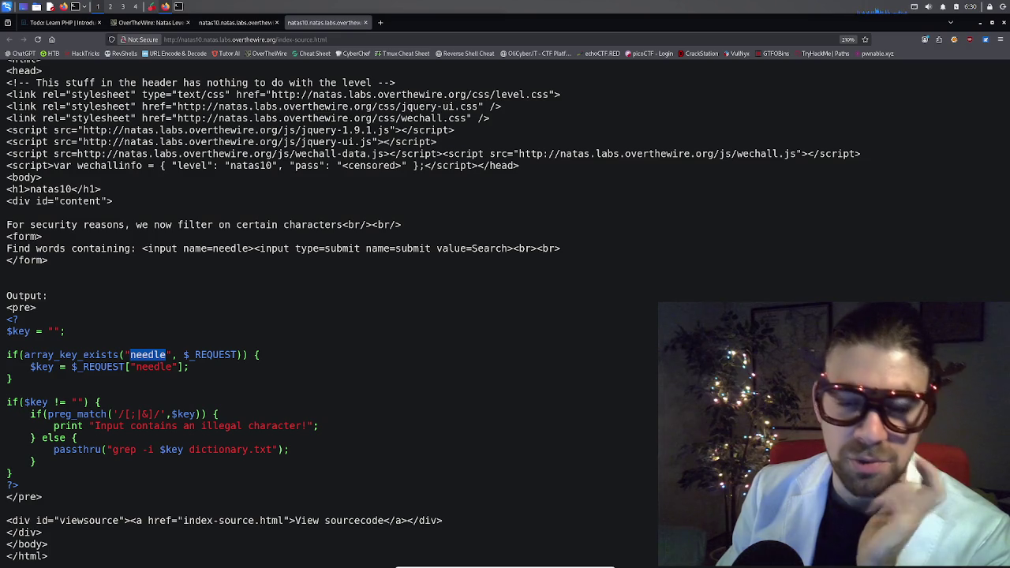
pyautogui.doubleClick(142, 366)
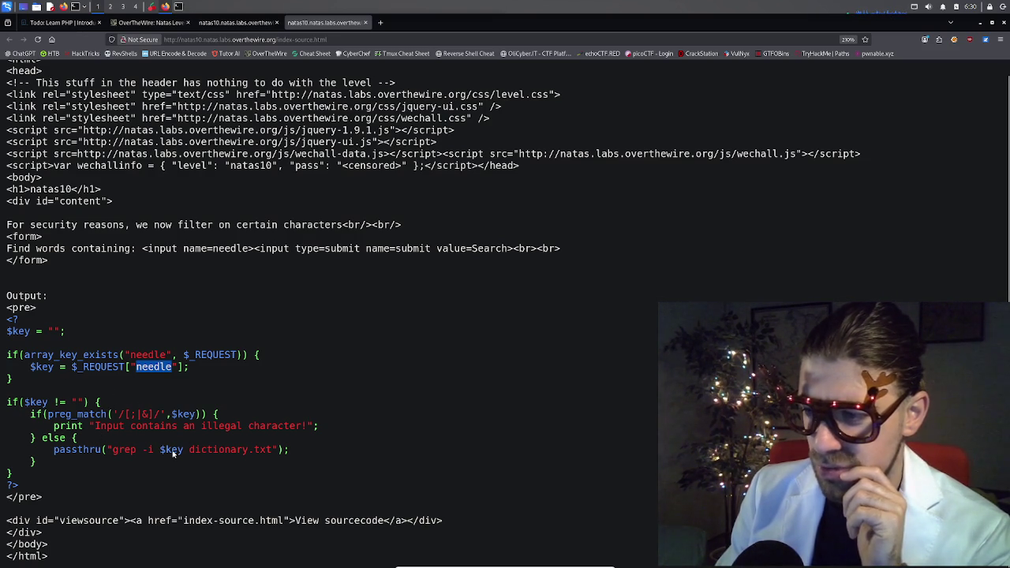
pyautogui.moveTo(165, 454); pyautogui.dragTo(181, 455)
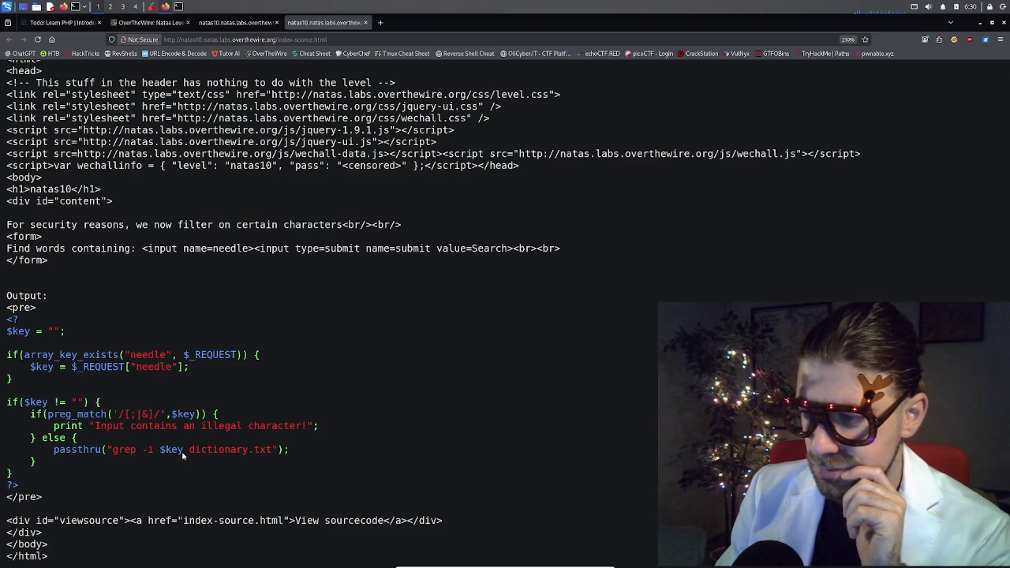
pyautogui.moveTo(183, 455); pyautogui.dragTo(159, 455)
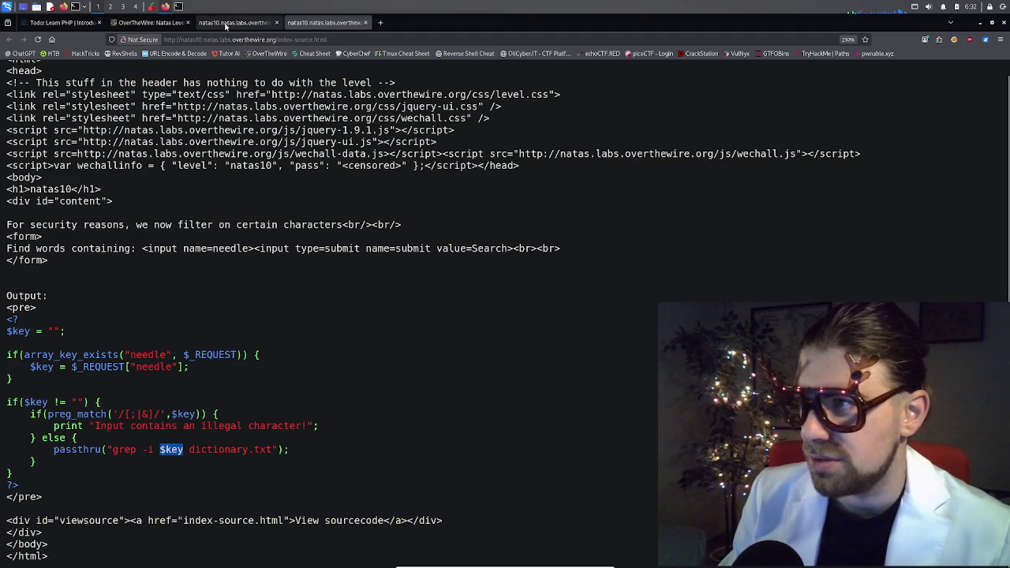
# Step: Inspect the natas10 needle search input's markup in Firefox developer tools
pyautogui.click(235, 22)
pyautogui.click(537, 197)
pyautogui.rightClick(550, 197)
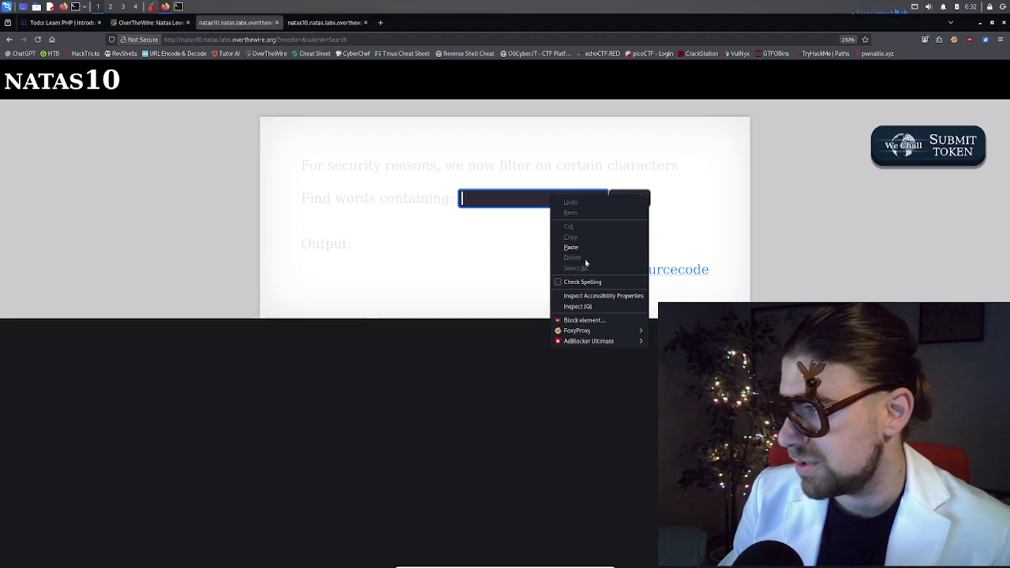
pyautogui.click(587, 308)
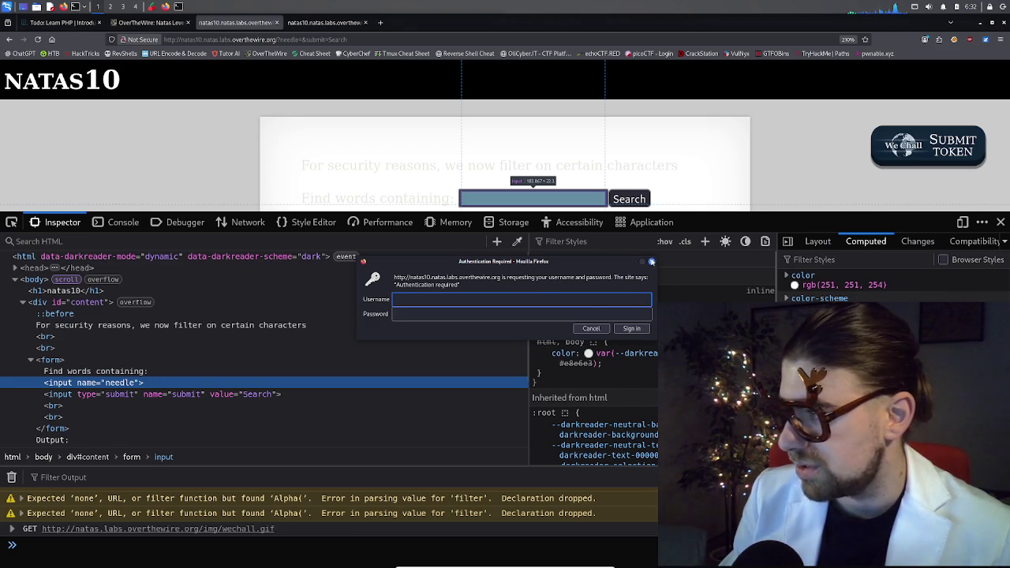
# Step: Dismiss the authentication prompt and set the input's name attribute back to 'needle'
pyautogui.click(651, 261)
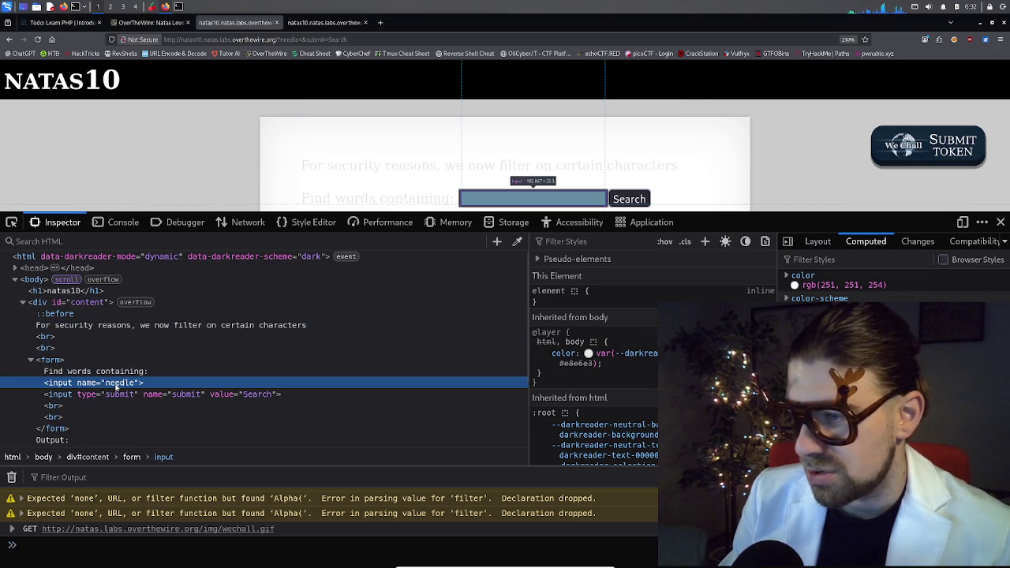
pyautogui.doubleClick(115, 384)
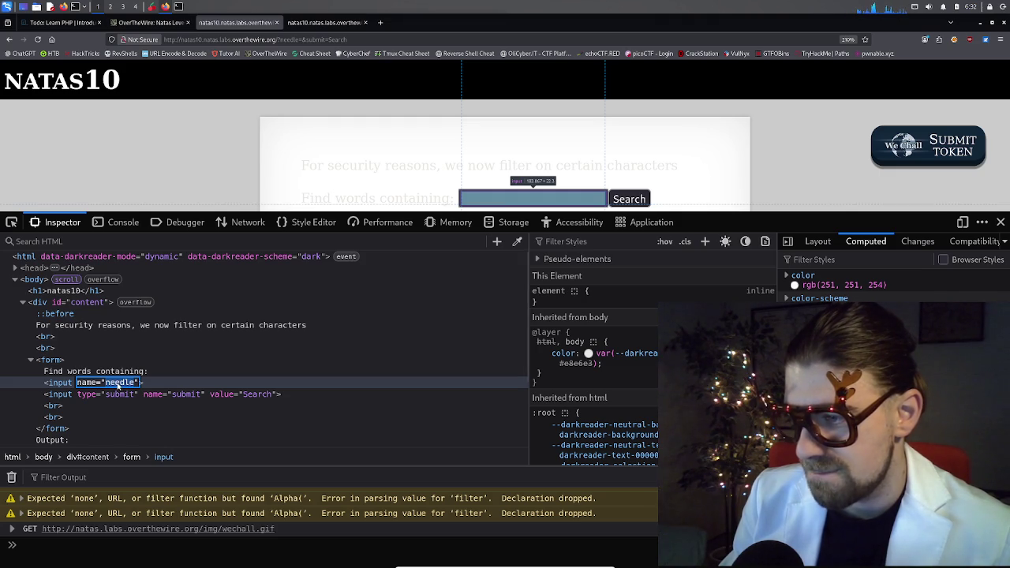
pyautogui.write('das')
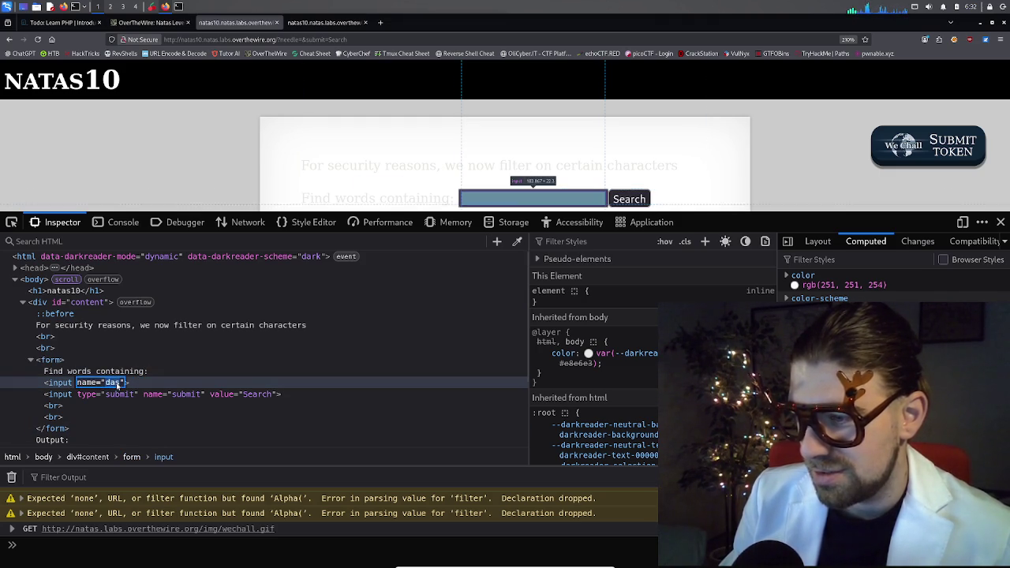
pyautogui.press('BackSpace')
pyautogui.press('BackSpace')
pyautogui.press('BackSpace')
pyautogui.write('needl')
pyautogui.press('BackSpace')
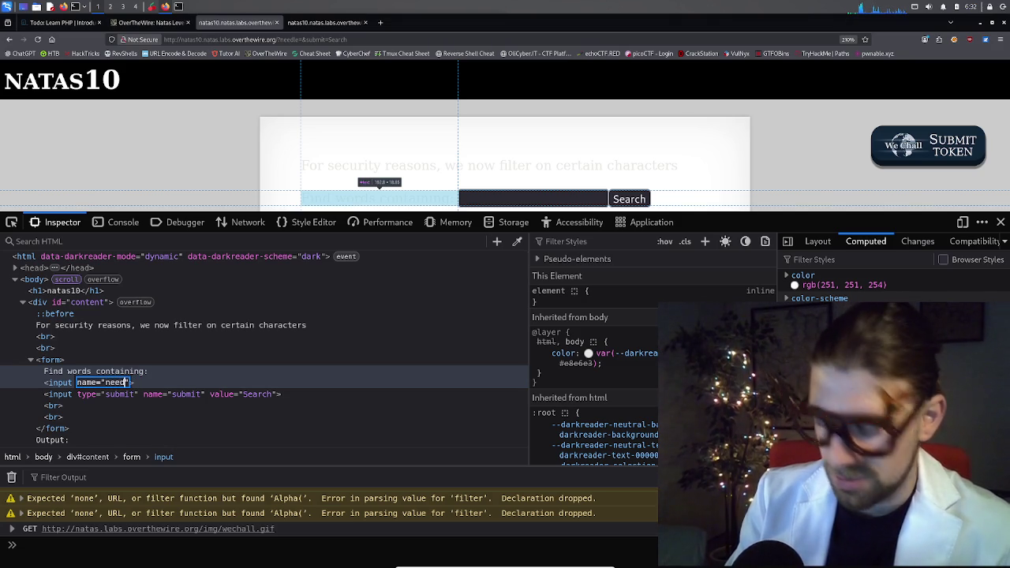
pyautogui.write('le')
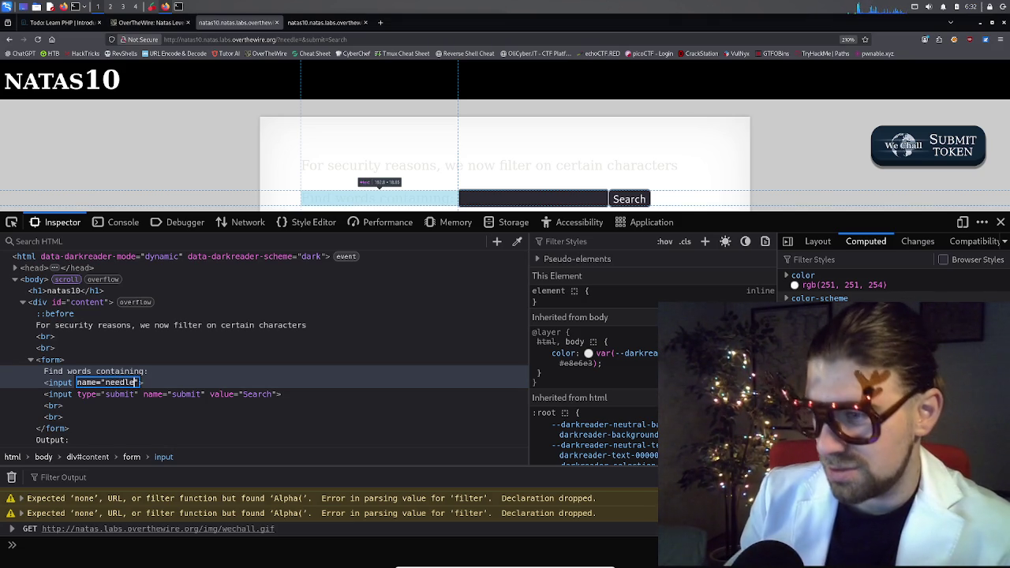
pyautogui.press('Return')
pyautogui.click(179, 397)
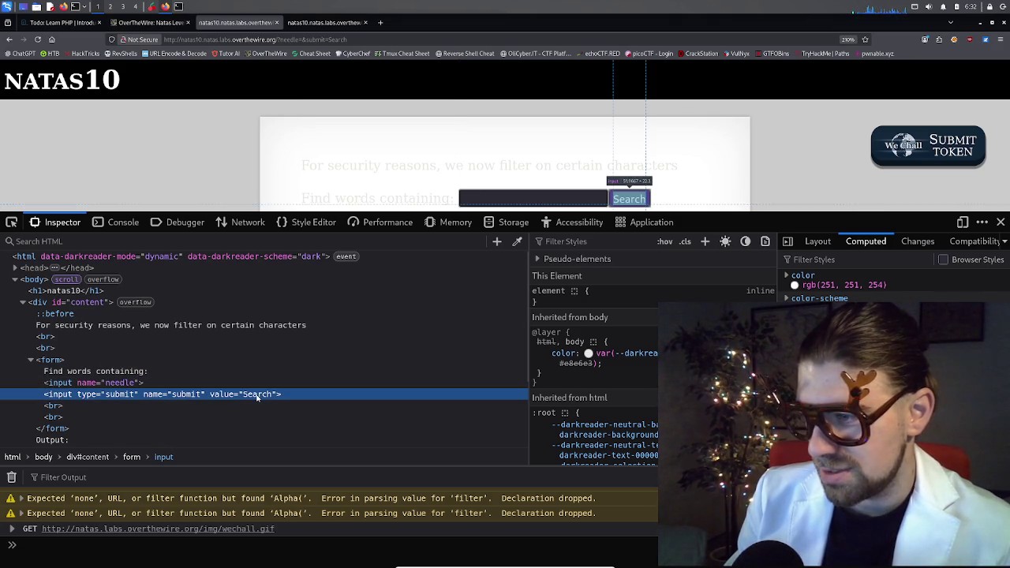
pyautogui.scroll(-2, 257, 397)
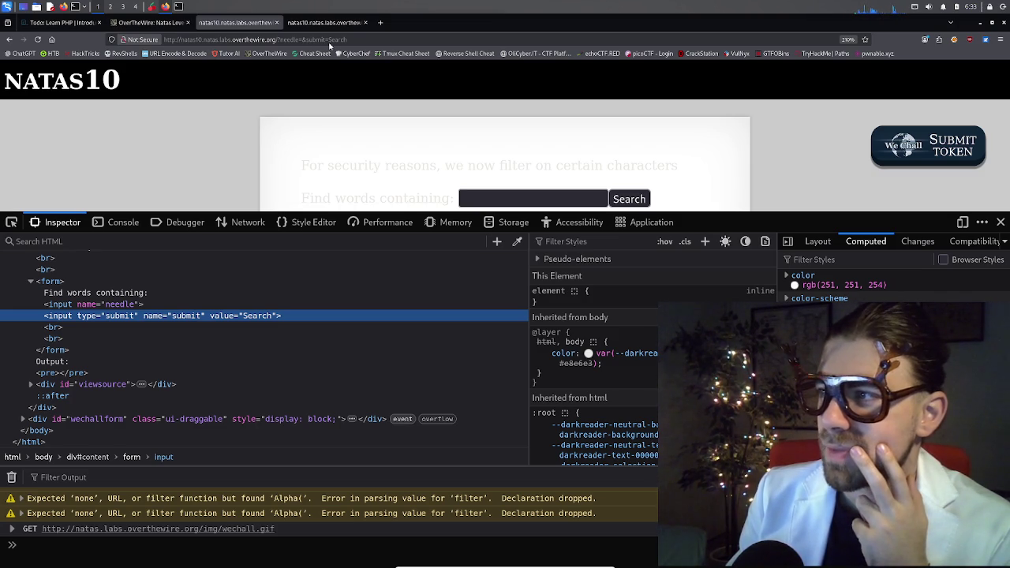
# Step: Request ?needle=GET&submit=Search via the address bar, then return to the index-source tab
pyautogui.doubleClick(305, 41)
pyautogui.click(306, 42)
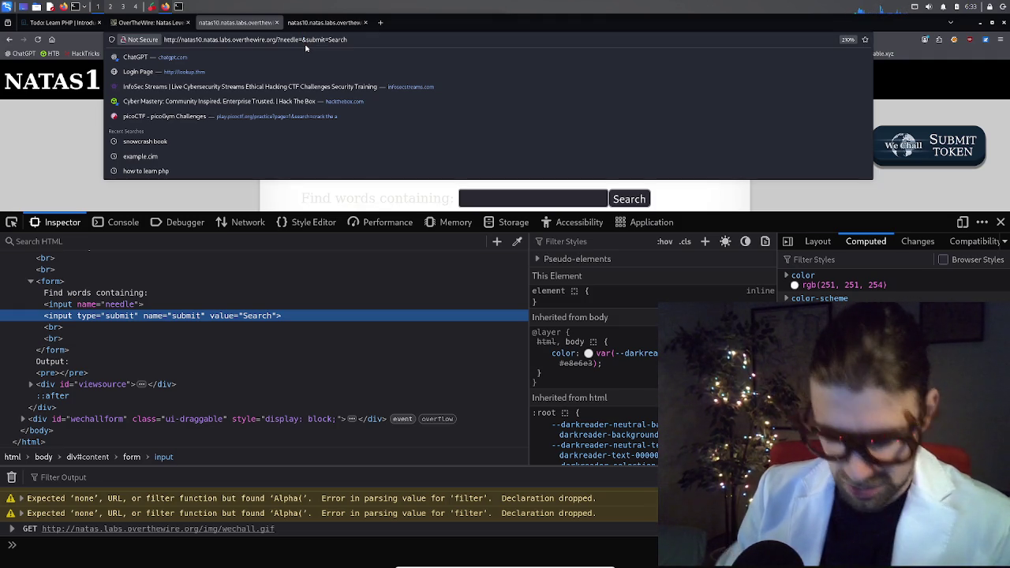
pyautogui.write('GET')
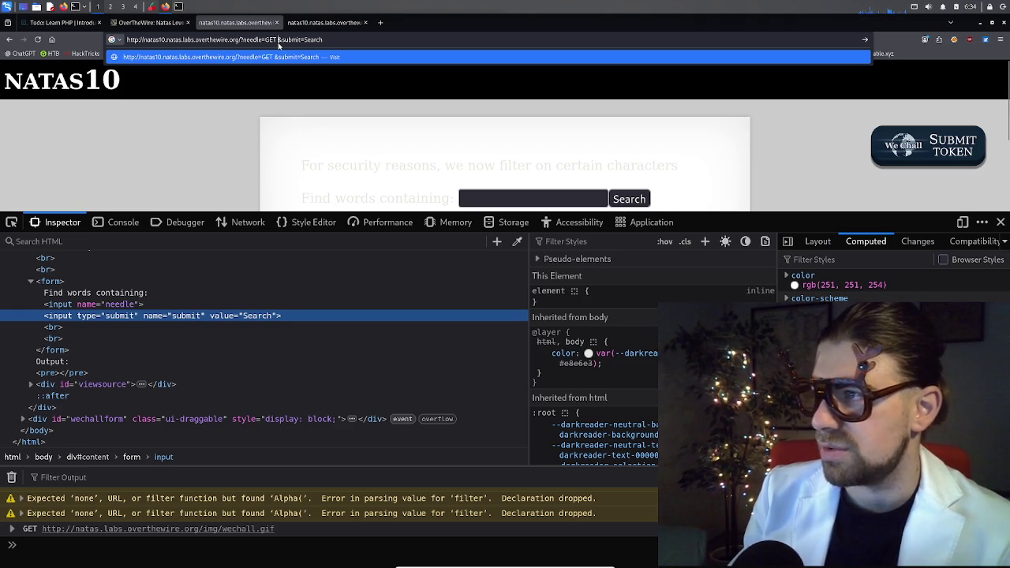
pyautogui.write('_')
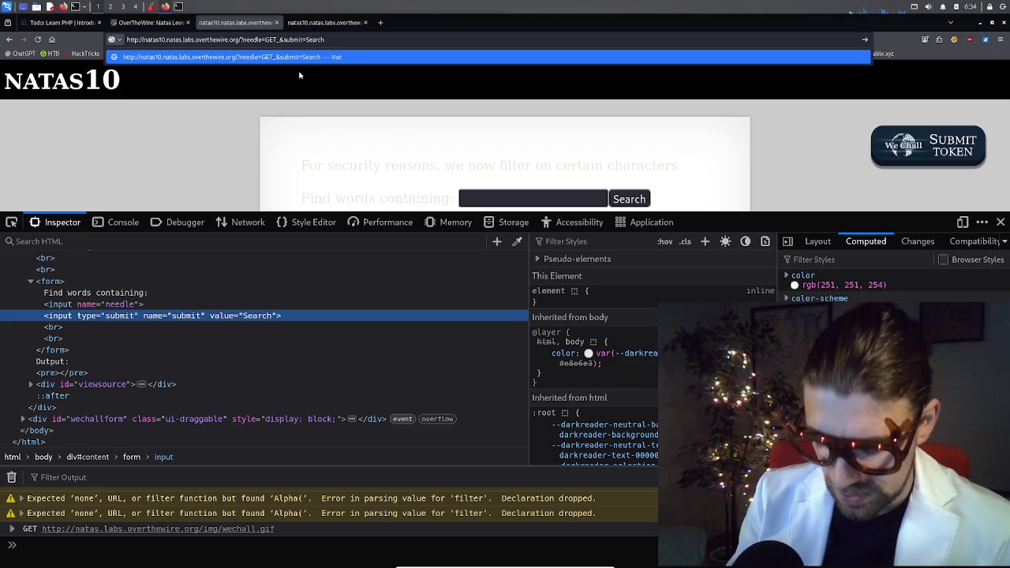
pyautogui.press('BackSpace')
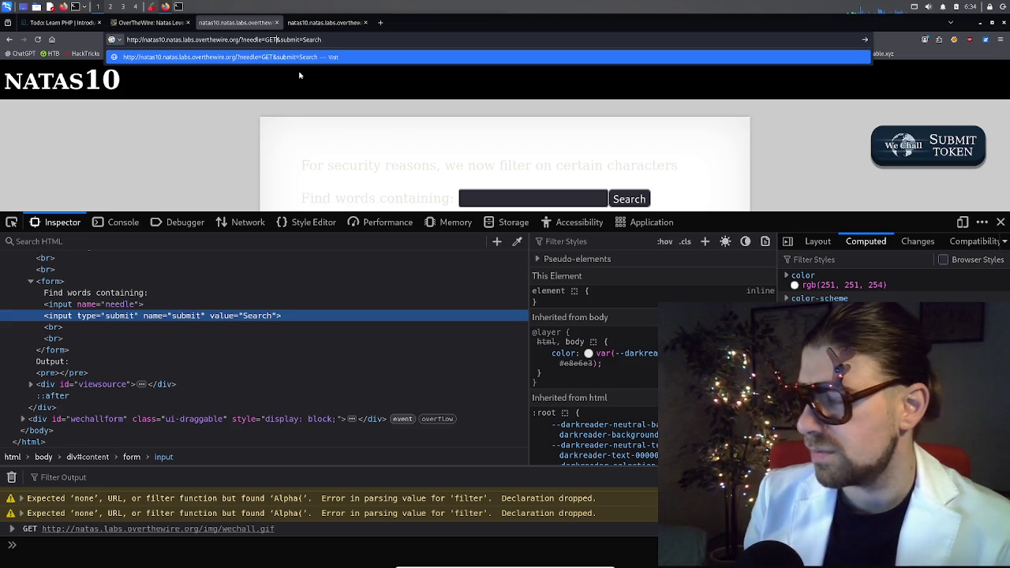
pyautogui.click(532, 199)
pyautogui.press('F12')
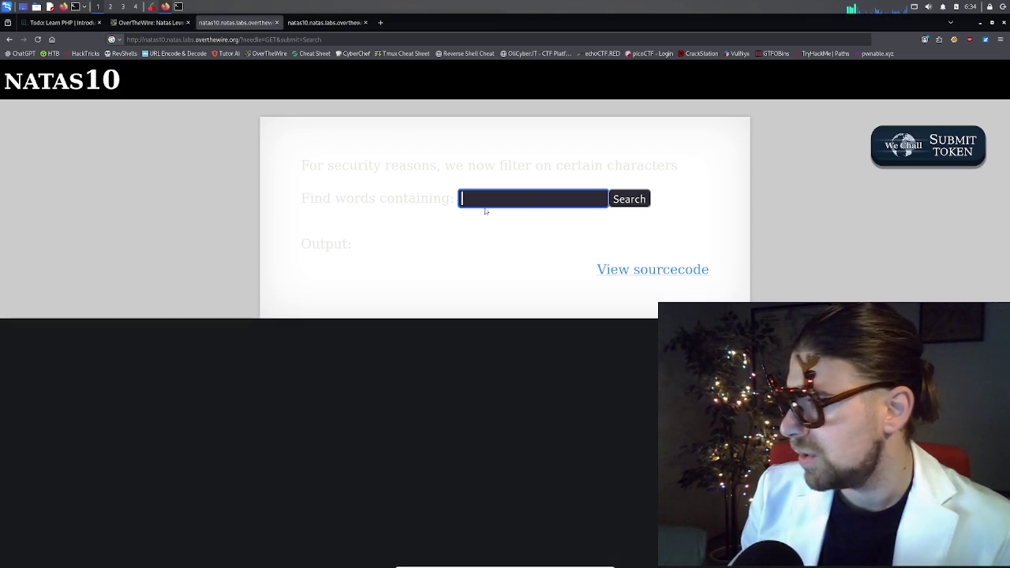
pyautogui.click(324, 22)
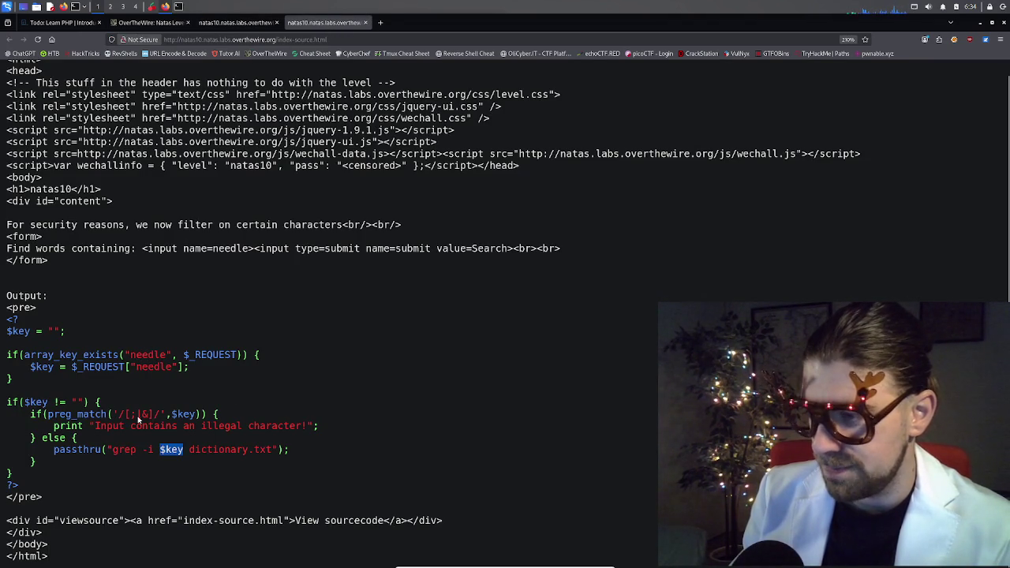
pyautogui.click(164, 451)
pyautogui.doubleClick(163, 451)
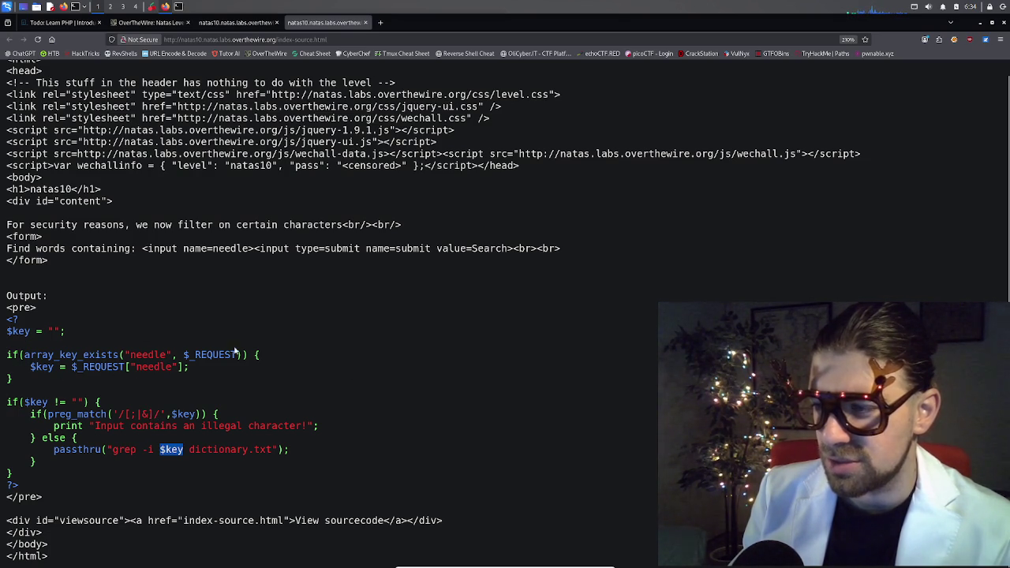
pyautogui.click(198, 380)
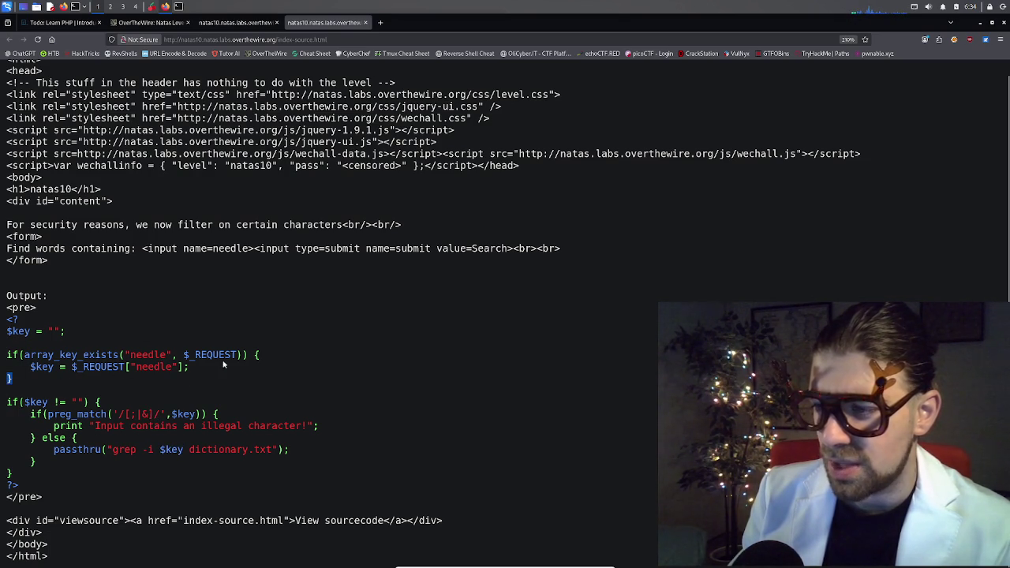
pyautogui.doubleClick(172, 450)
pyautogui.click(165, 452)
pyautogui.moveTo(161, 451); pyautogui.dragTo(181, 453)
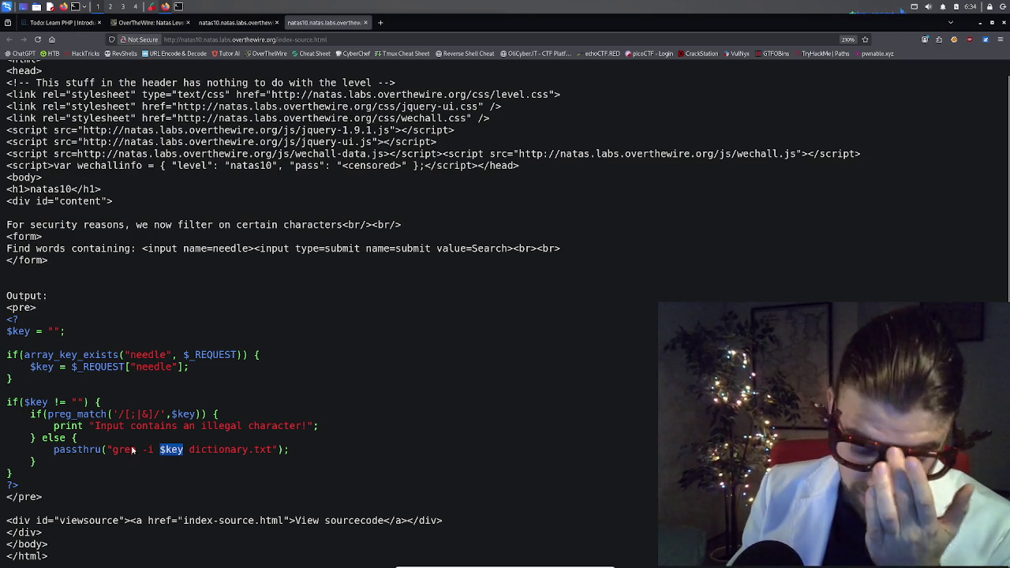
pyautogui.click(178, 6)
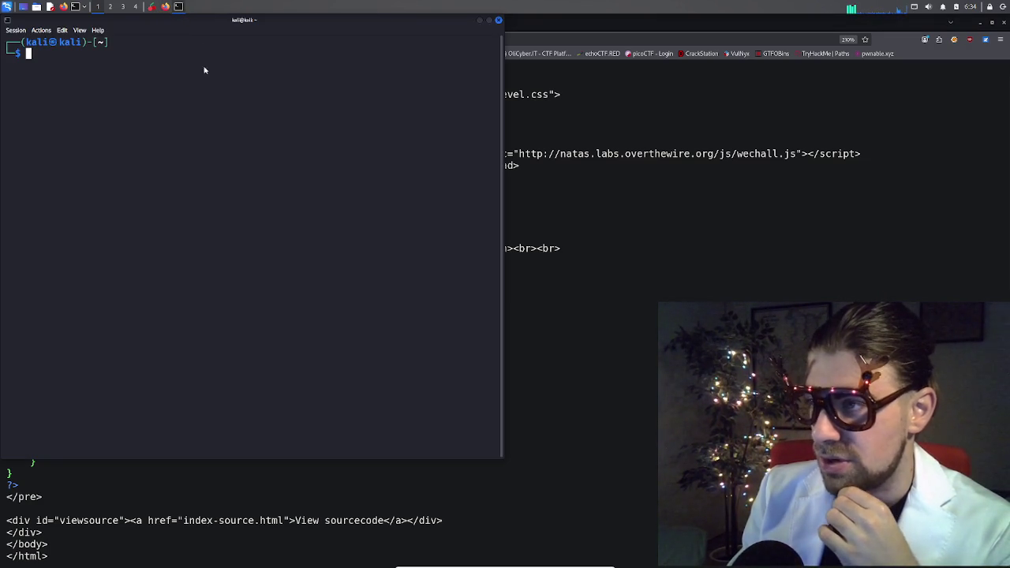
# Step: Run grep --help in the terminal and scroll through its option listing
pyautogui.write('grep -')
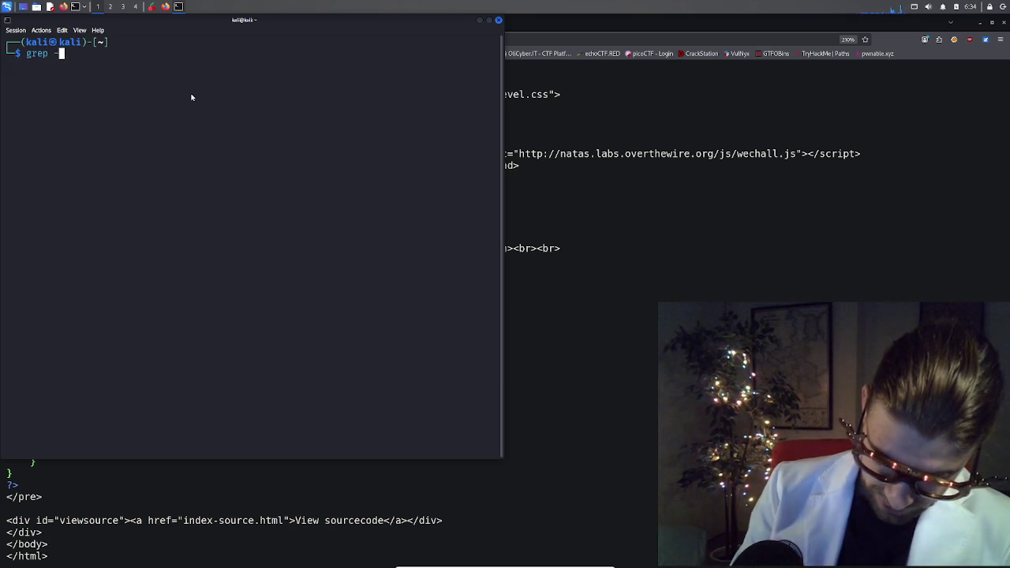
pyautogui.write('-')
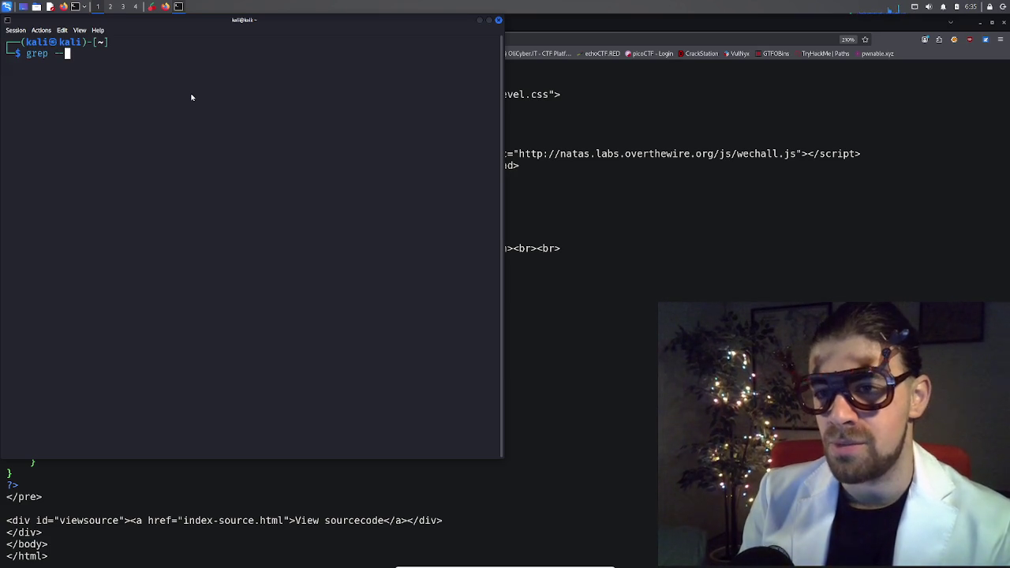
pyautogui.write('hel')
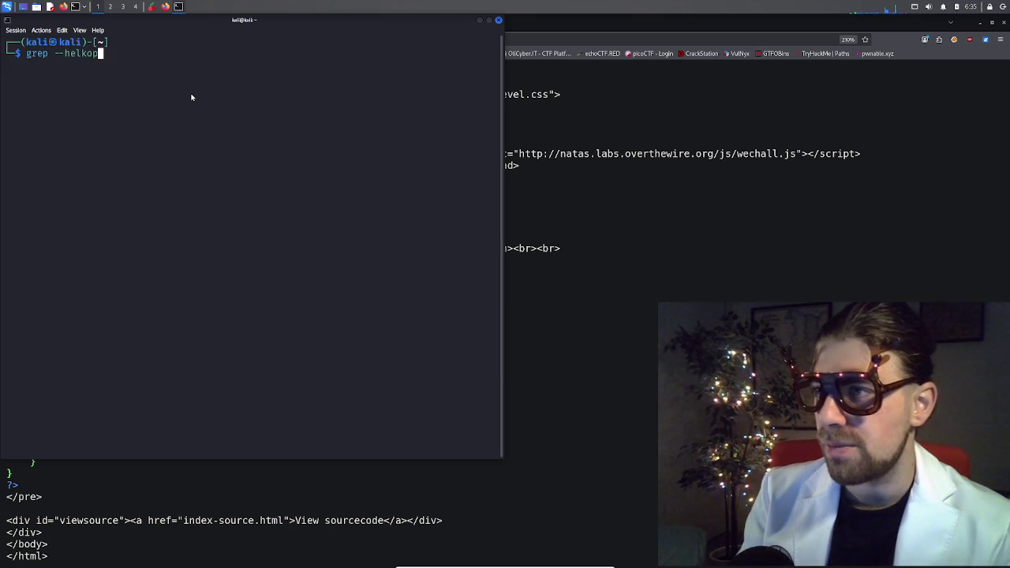
pyautogui.write('p')
pyautogui.press('Return')
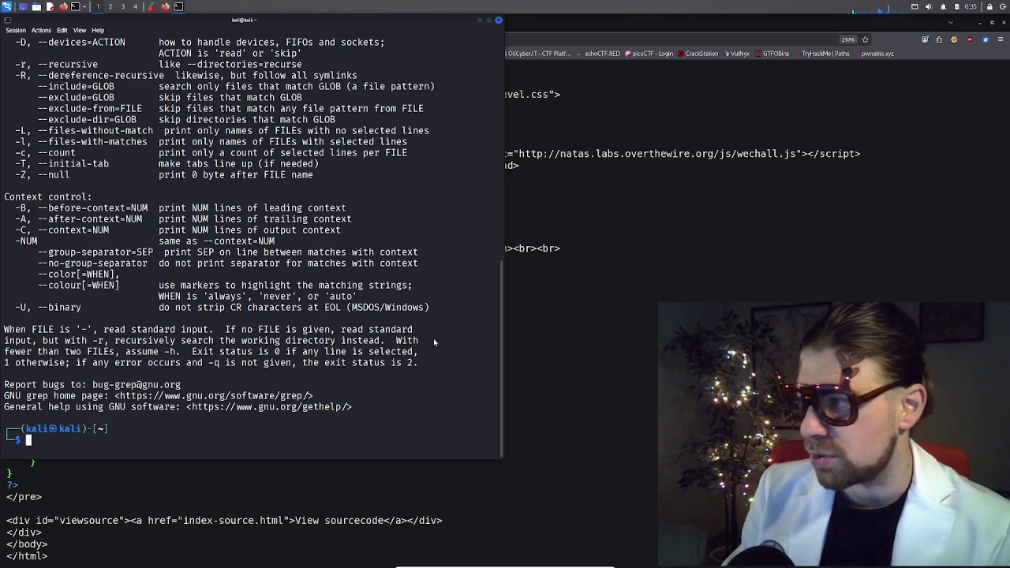
pyautogui.scroll(1, 501, 323)
pyautogui.moveTo(502, 324); pyautogui.dragTo(500, 112)
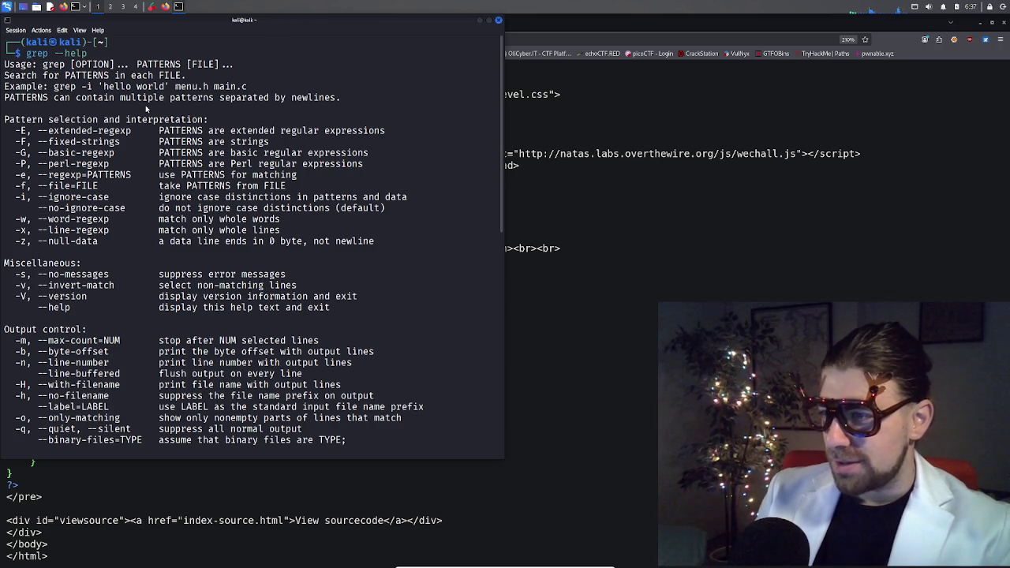
pyautogui.moveTo(380, 28)
pyautogui.mouseDown()
pyautogui.moveTo(516, 146)
pyautogui.moveTo(420, 85)
pyautogui.mouseUp()
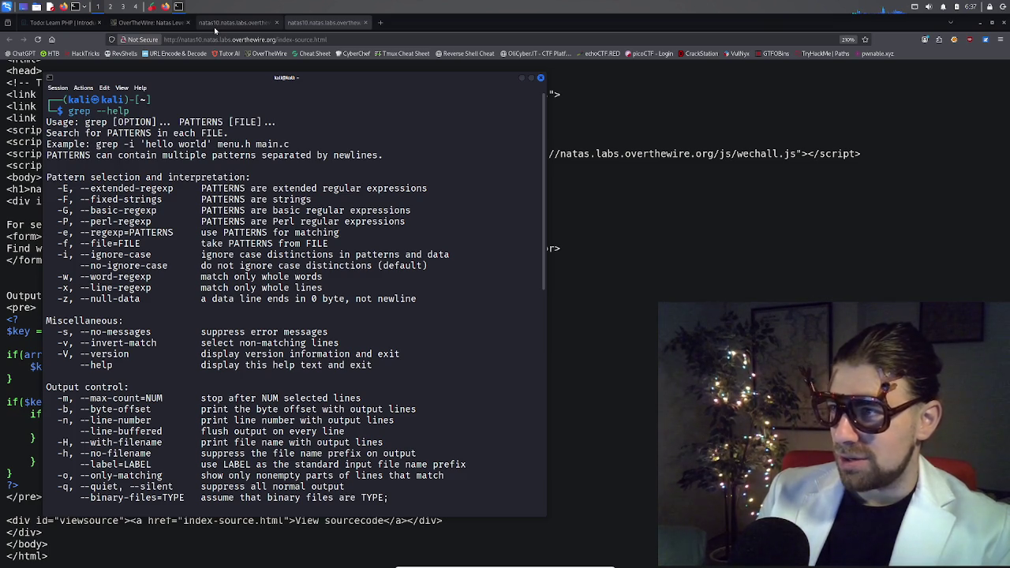
# Step: Move the terminal window aside and bring up the OverTheWire Natas Level 10 → Level 11 page
pyautogui.moveTo(263, 79)
pyautogui.mouseDown()
pyautogui.moveTo(419, 148)
pyautogui.moveTo(678, 158)
pyautogui.mouseUp()
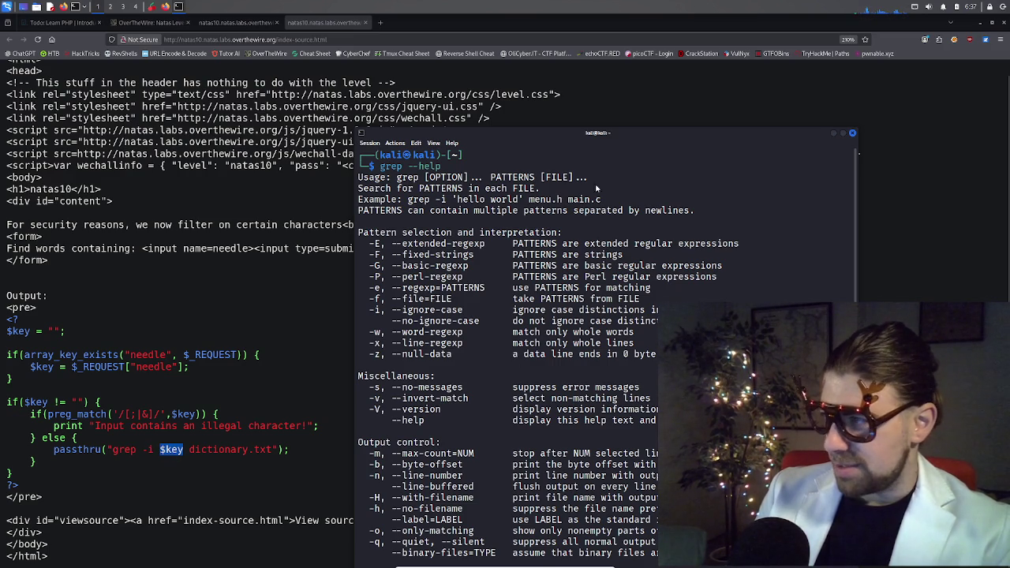
pyautogui.moveTo(591, 142)
pyautogui.mouseDown()
pyautogui.moveTo(500, 95)
pyautogui.moveTo(474, 39)
pyautogui.mouseUp()
pyautogui.moveTo(459, 42)
pyautogui.mouseDown()
pyautogui.moveTo(451, 21)
pyautogui.moveTo(249, 6)
pyautogui.moveTo(256, 17)
pyautogui.moveTo(238, 22)
pyautogui.mouseUp()
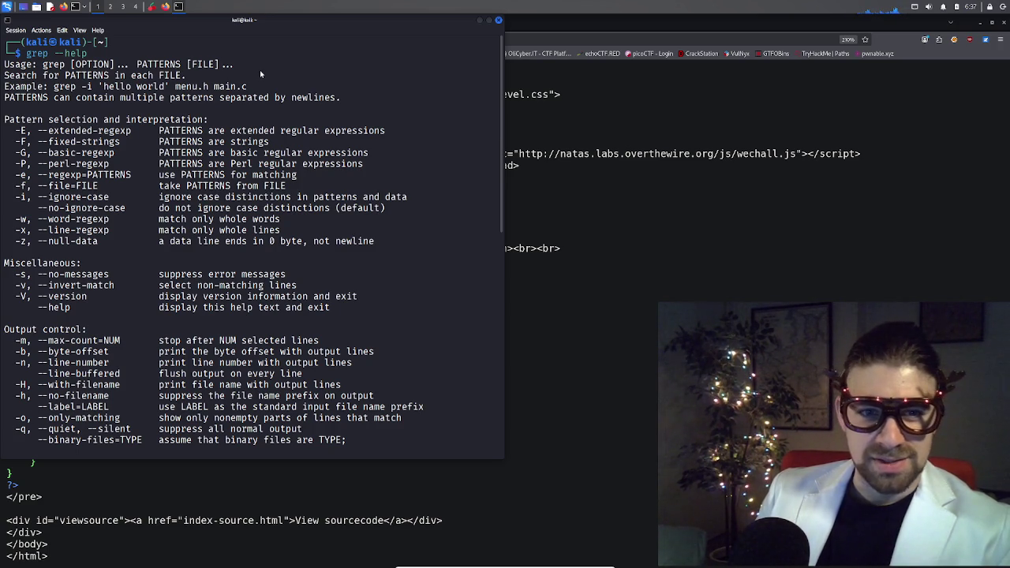
pyautogui.moveTo(256, 20); pyautogui.dragTo(315, 93)
pyautogui.click(150, 22)
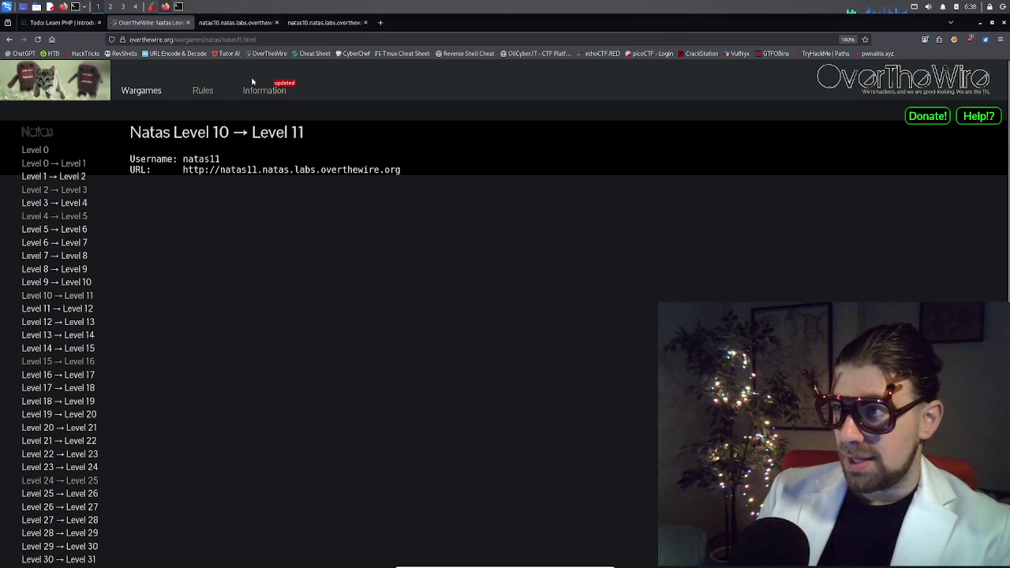
# Step: Raise and reposition the grep help terminal, then return focus to the Firefox natas10 pages
pyautogui.click(181, 8)
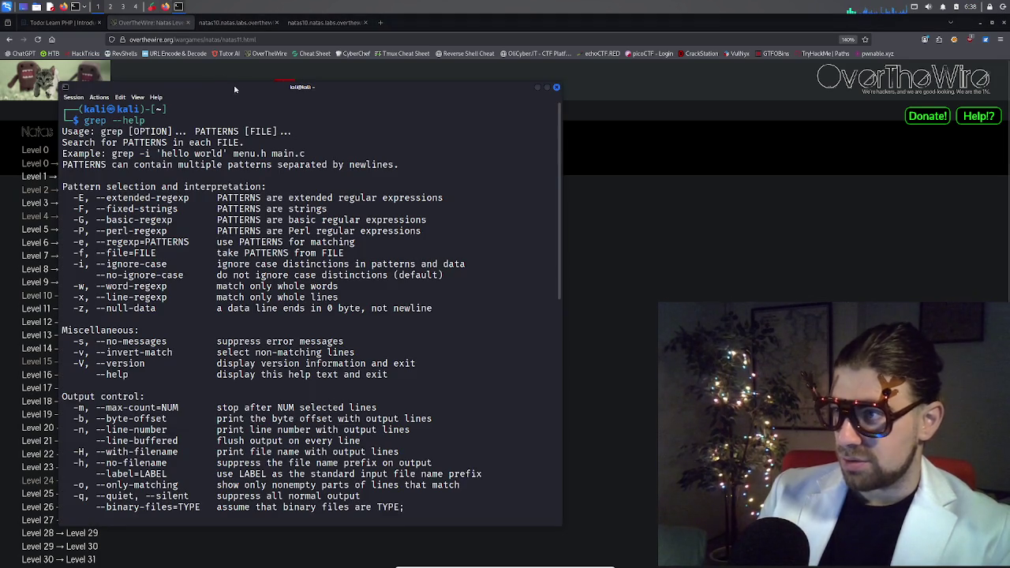
pyautogui.moveTo(230, 85)
pyautogui.mouseDown()
pyautogui.moveTo(221, 25)
pyautogui.moveTo(187, 6)
pyautogui.moveTo(182, 16)
pyautogui.mouseUp()
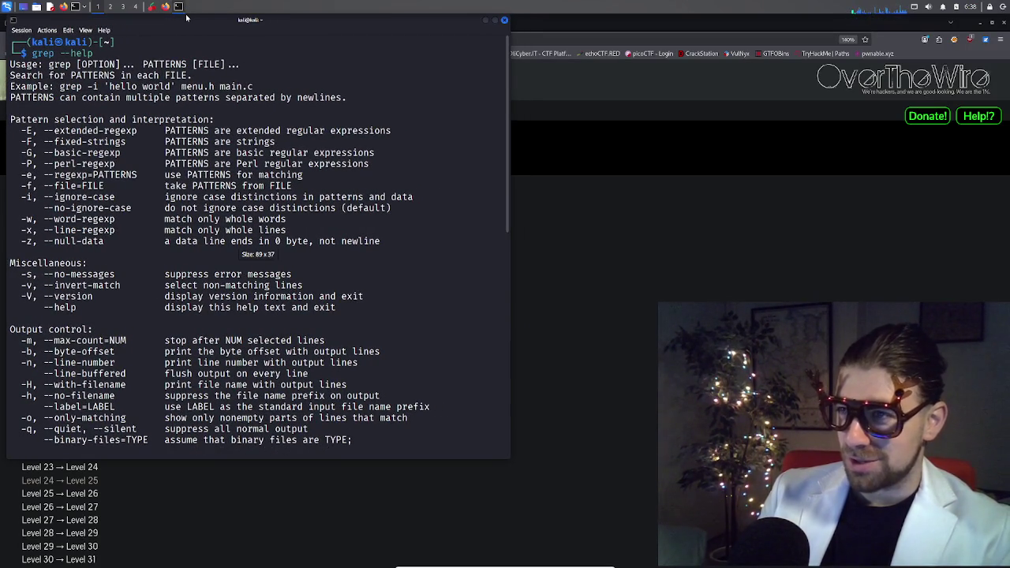
pyautogui.click(501, 461)
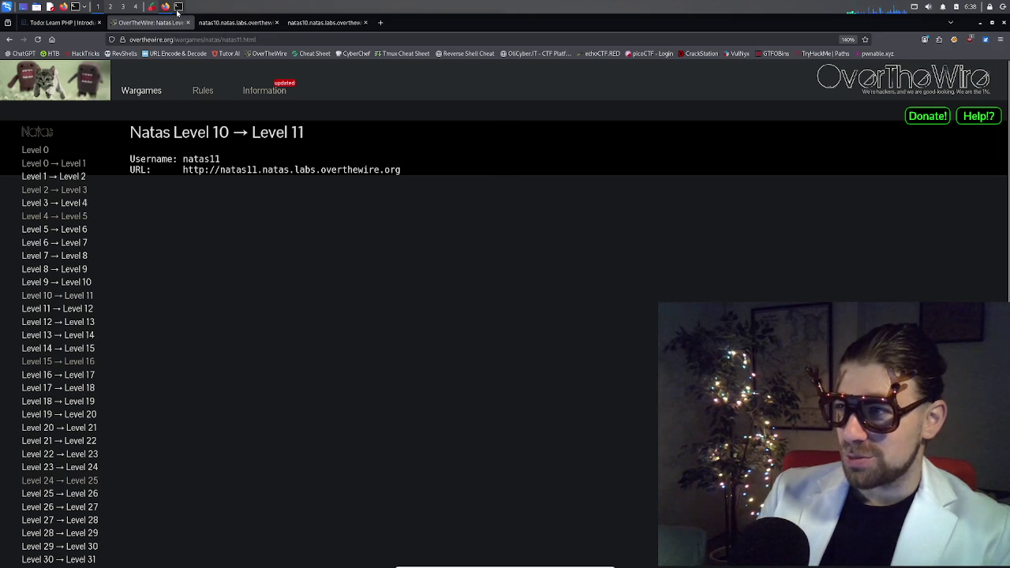
pyautogui.click(178, 6)
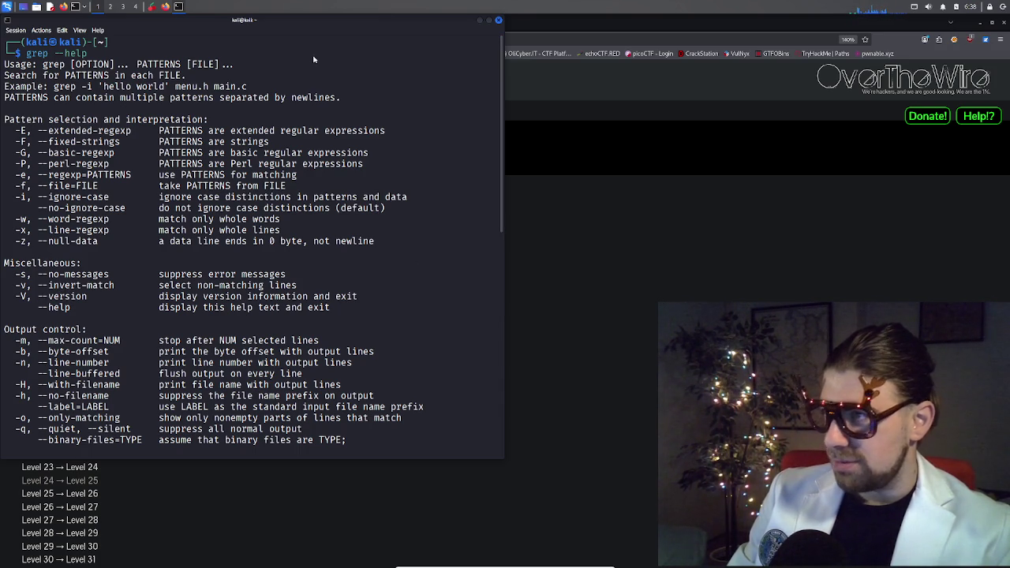
pyautogui.moveTo(294, 27); pyautogui.dragTo(376, 100)
pyautogui.click(324, 23)
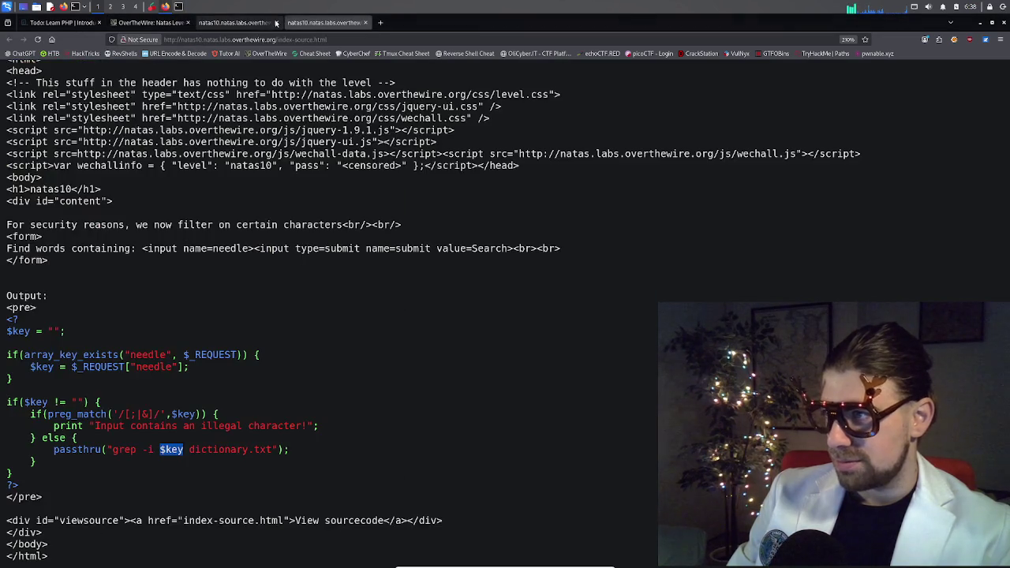
# Step: Show the natas10 index-source tab with the grep --help terminal over it, scrolled to further options
pyautogui.click(243, 27)
pyautogui.hotkey('ctrl', 'Tab')
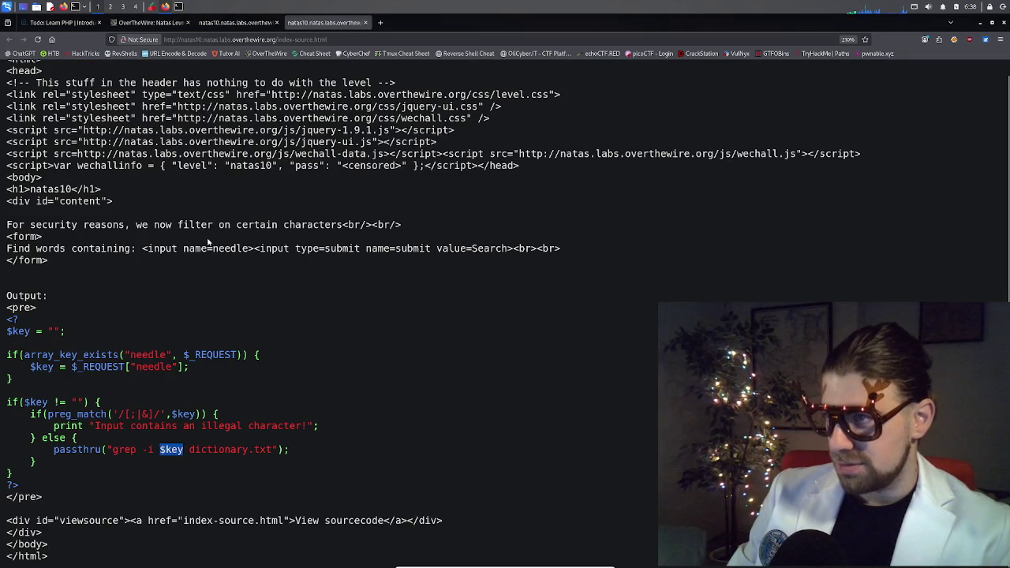
pyautogui.click(171, 8)
pyautogui.moveTo(289, 95)
pyautogui.mouseDown()
pyautogui.moveTo(470, 61)
pyautogui.moveTo(404, 41)
pyautogui.mouseUp()
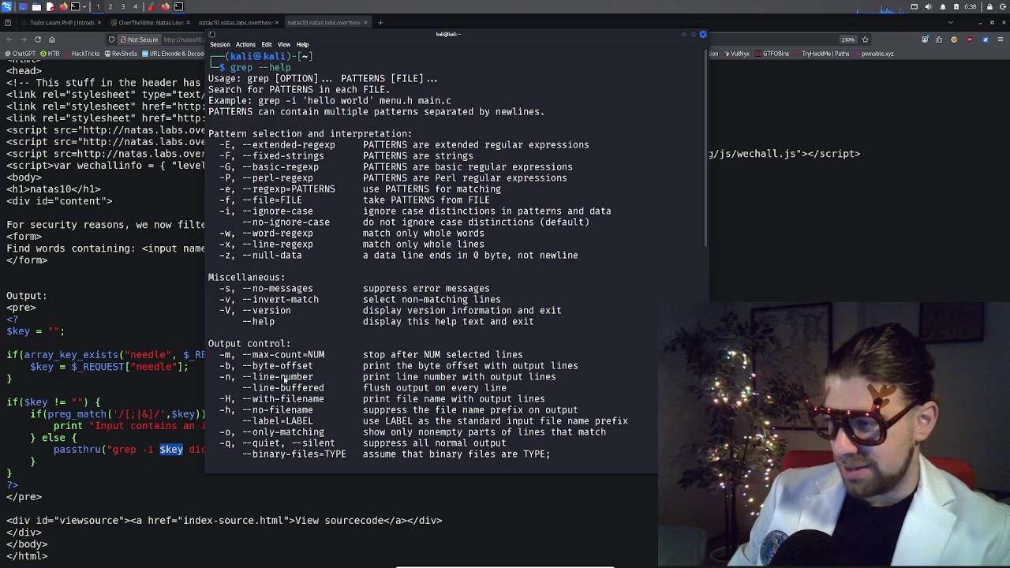
pyautogui.scroll(-4, 285, 381)
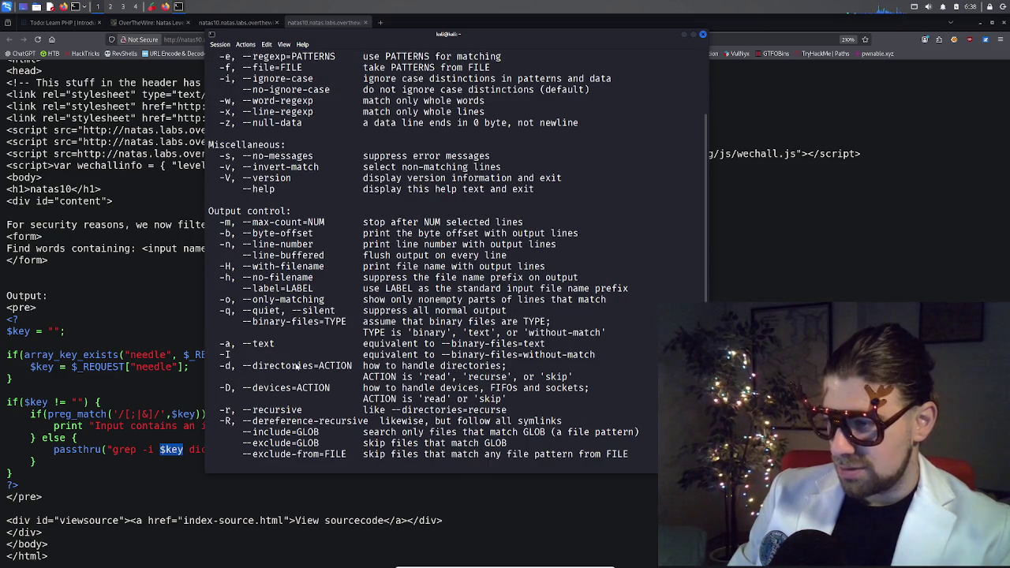
pyautogui.scroll(-2, 297, 366)
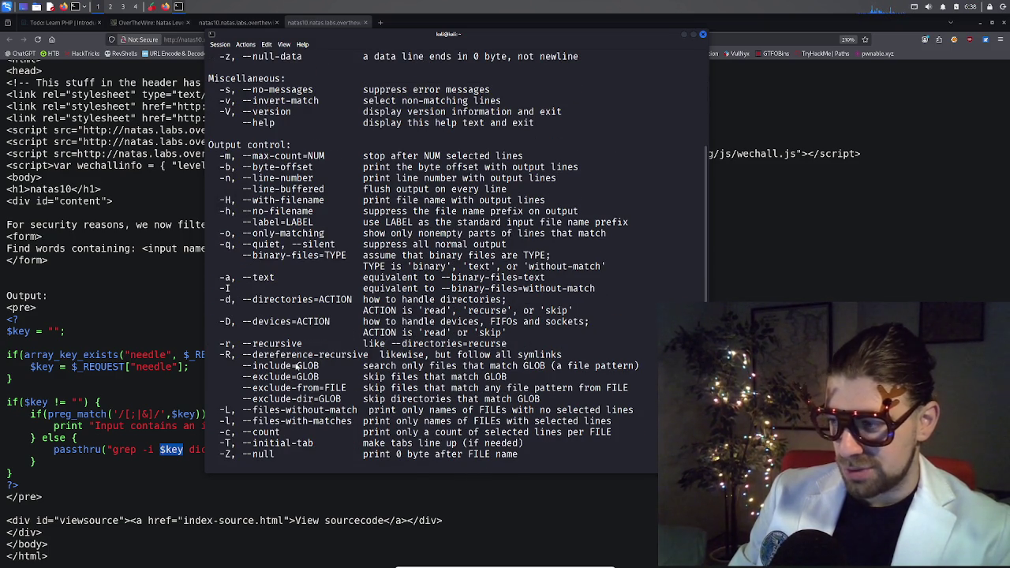
pyautogui.scroll(-3, 297, 366)
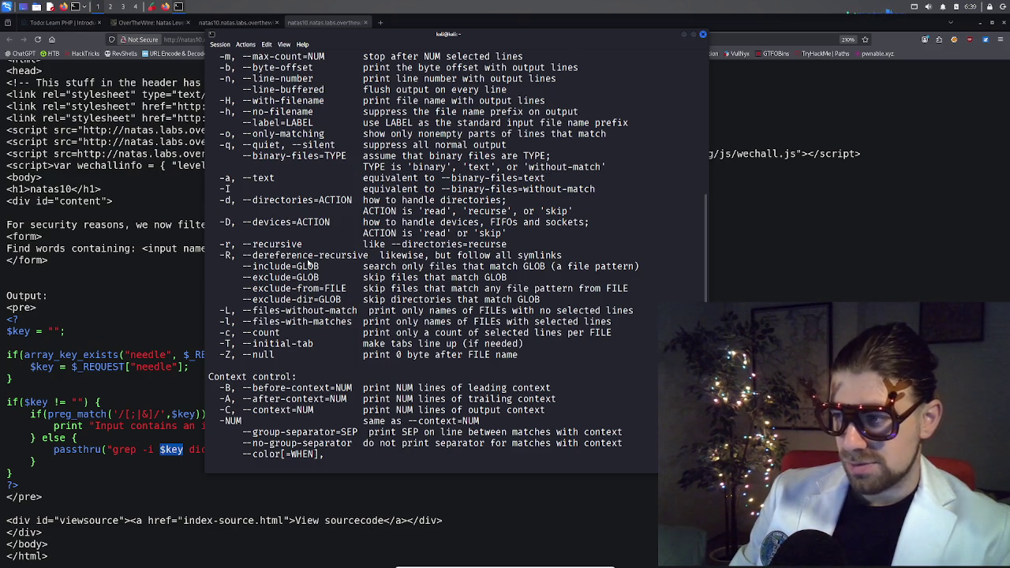
pyautogui.scroll(9, 628, 361)
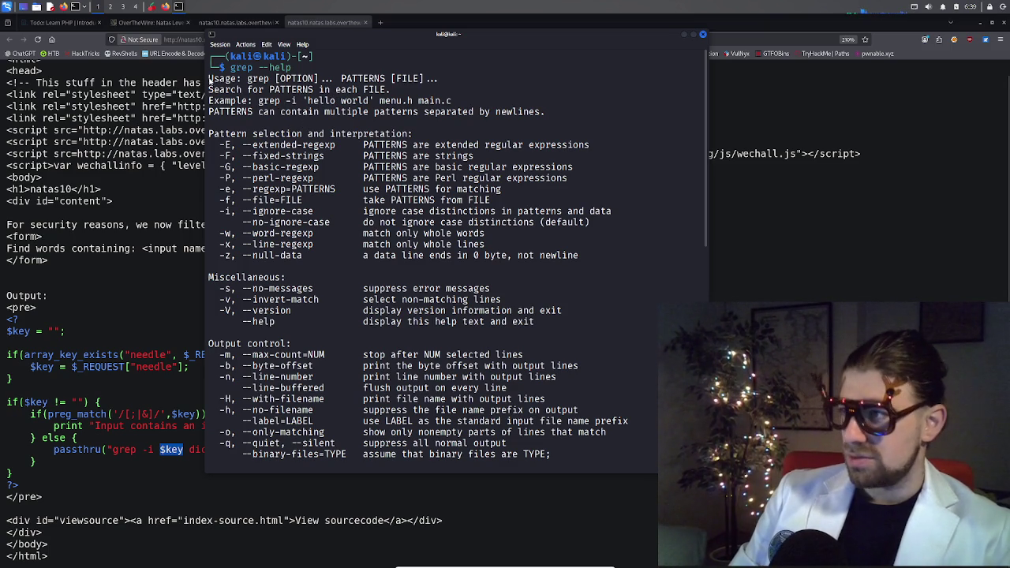
pyautogui.moveTo(432, 43); pyautogui.dragTo(494, 53)
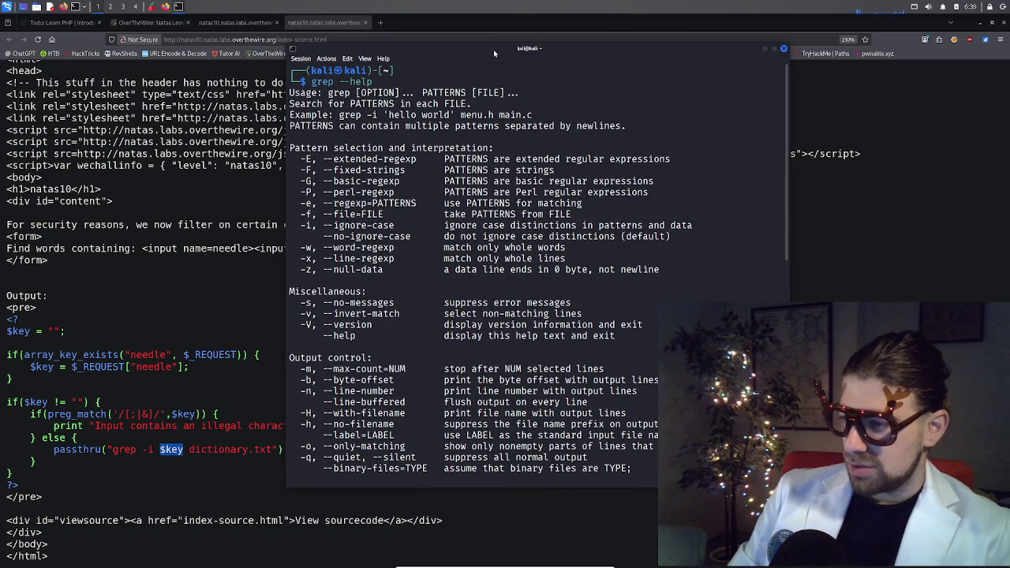
pyautogui.moveTo(494, 54)
pyautogui.mouseDown()
pyautogui.moveTo(345, 38)
pyautogui.moveTo(340, 25)
pyautogui.moveTo(374, 29)
pyautogui.mouseUp()
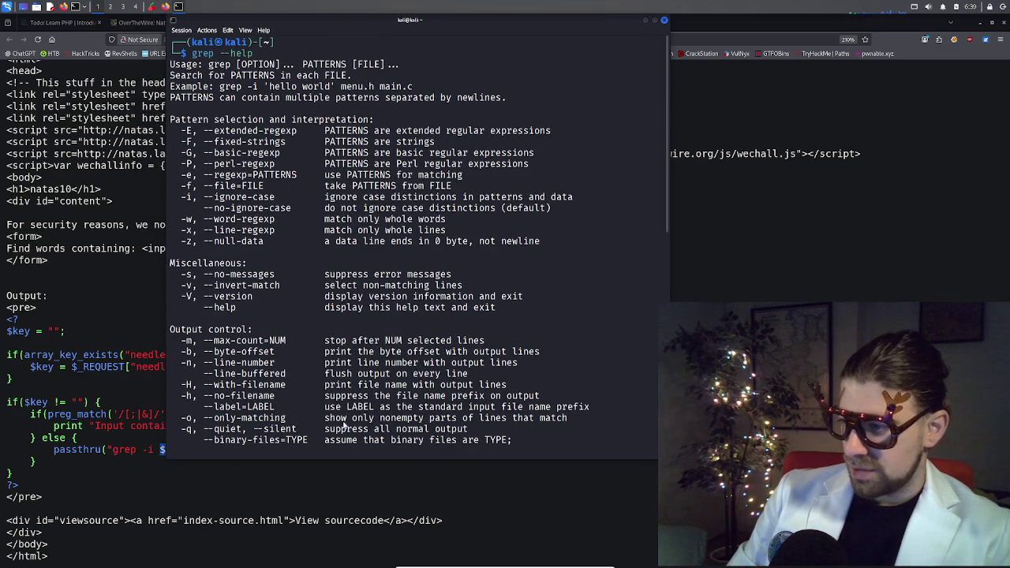
pyautogui.moveTo(342, 458); pyautogui.dragTo(342, 453)
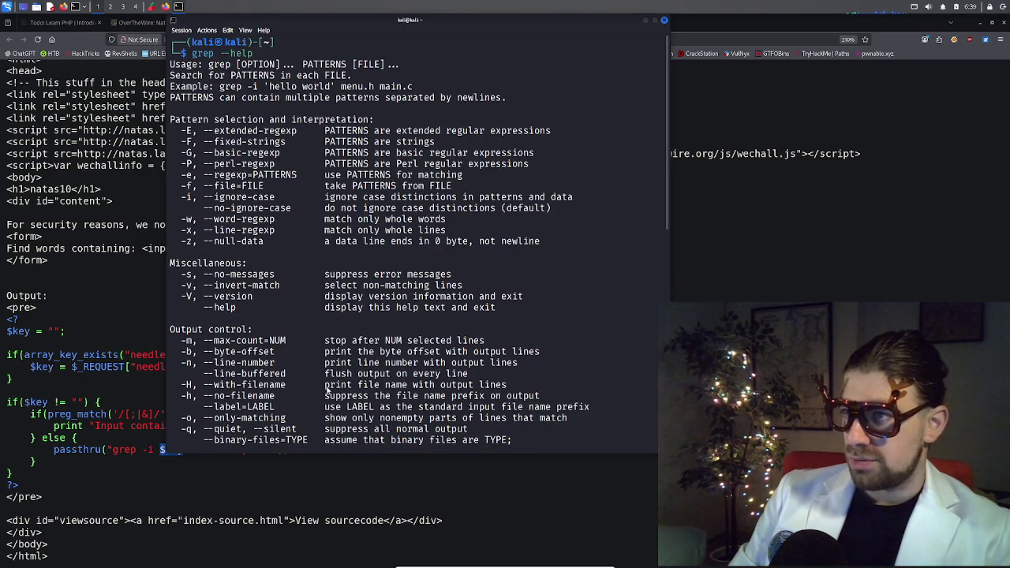
pyautogui.moveTo(339, 31); pyautogui.dragTo(341, 43)
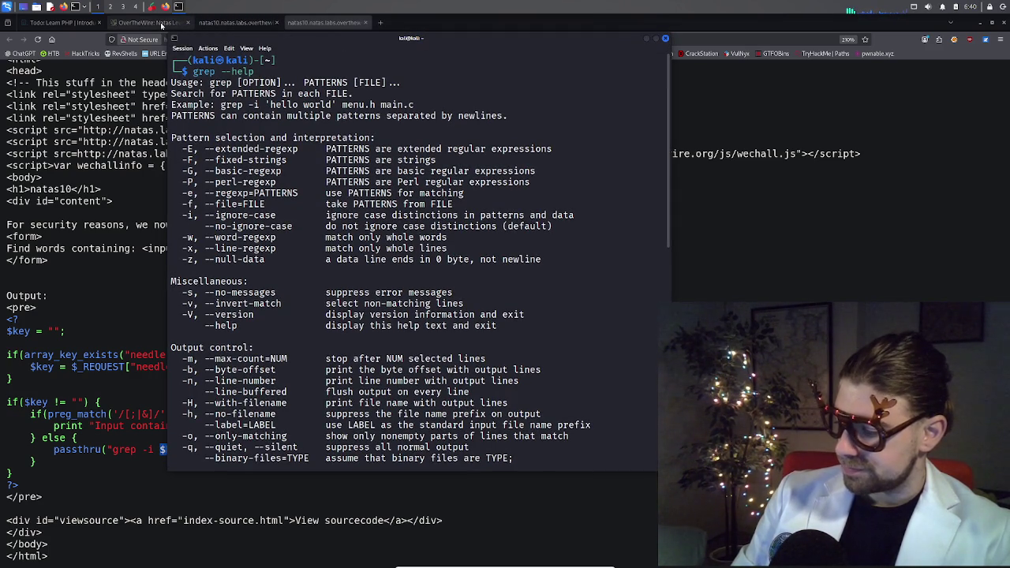
# Step: Navigate from the Level 10 → 11 page through the level pages to the main Natas overview
pyautogui.click(162, 26)
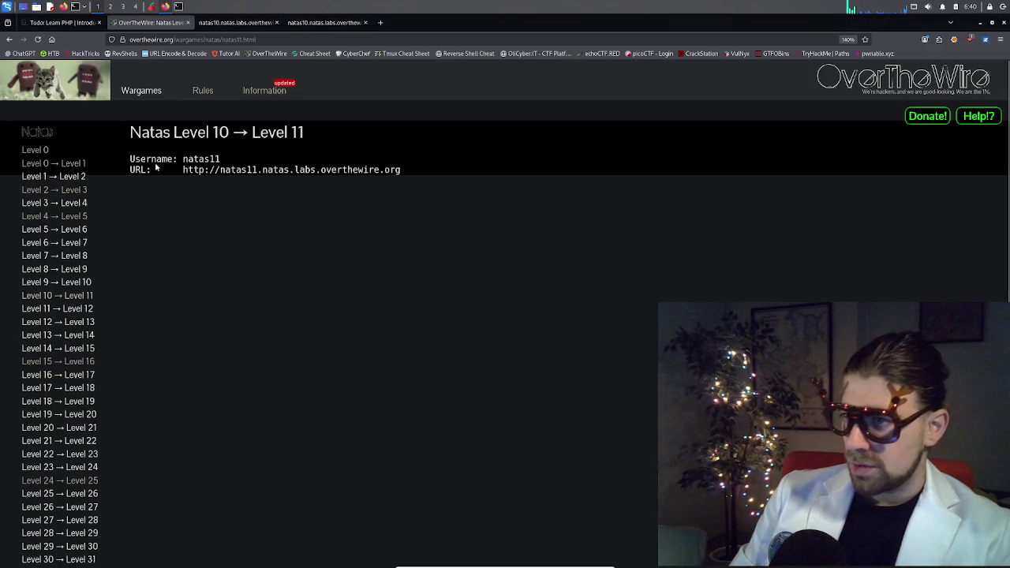
pyautogui.click(73, 163)
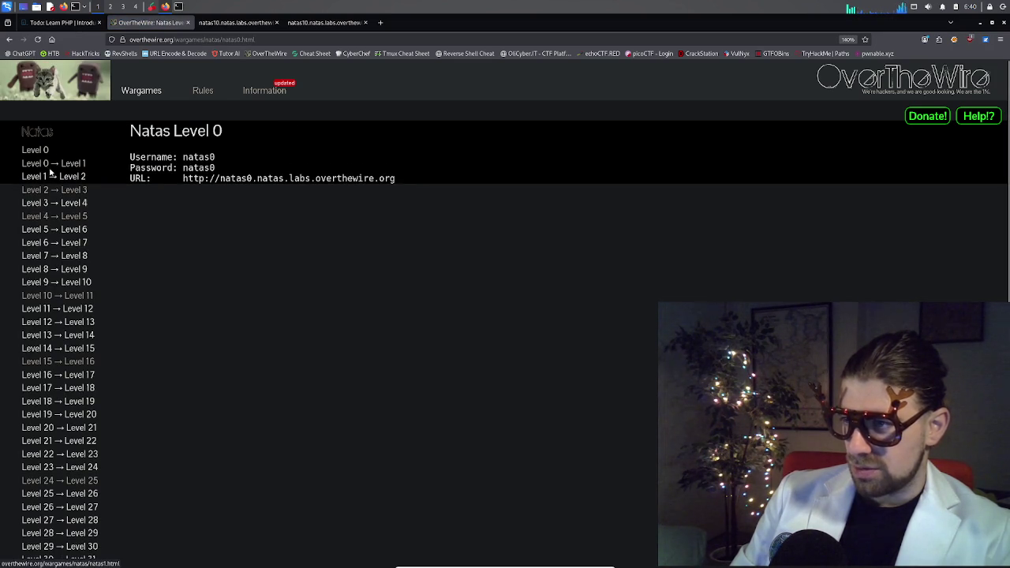
pyautogui.click(45, 176)
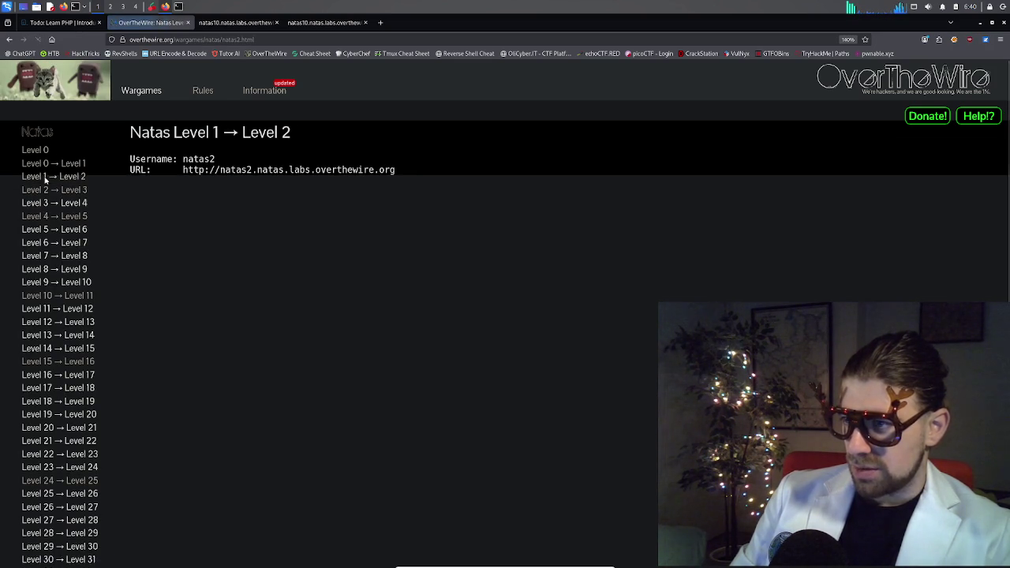
pyautogui.click(46, 166)
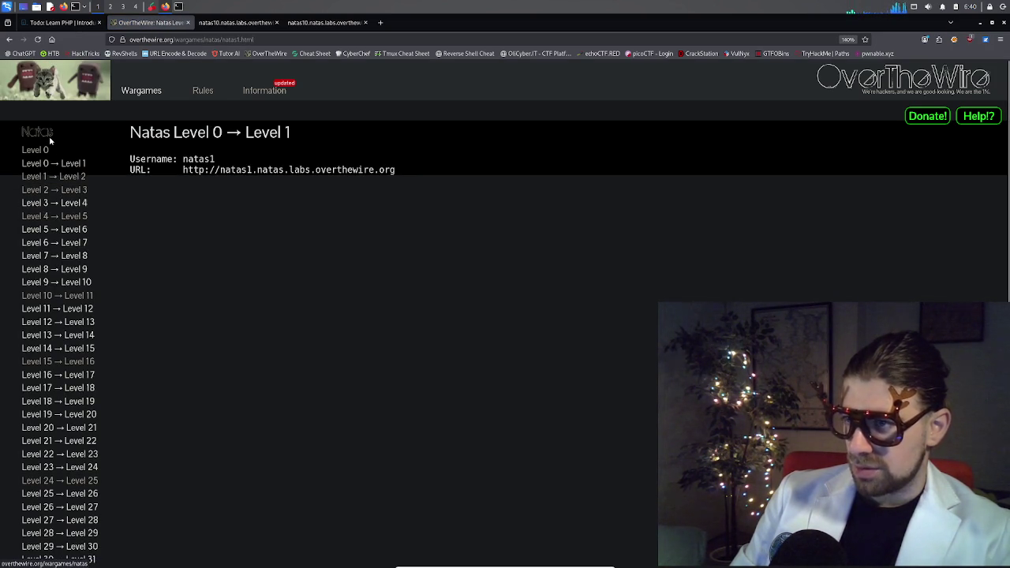
pyautogui.click(50, 141)
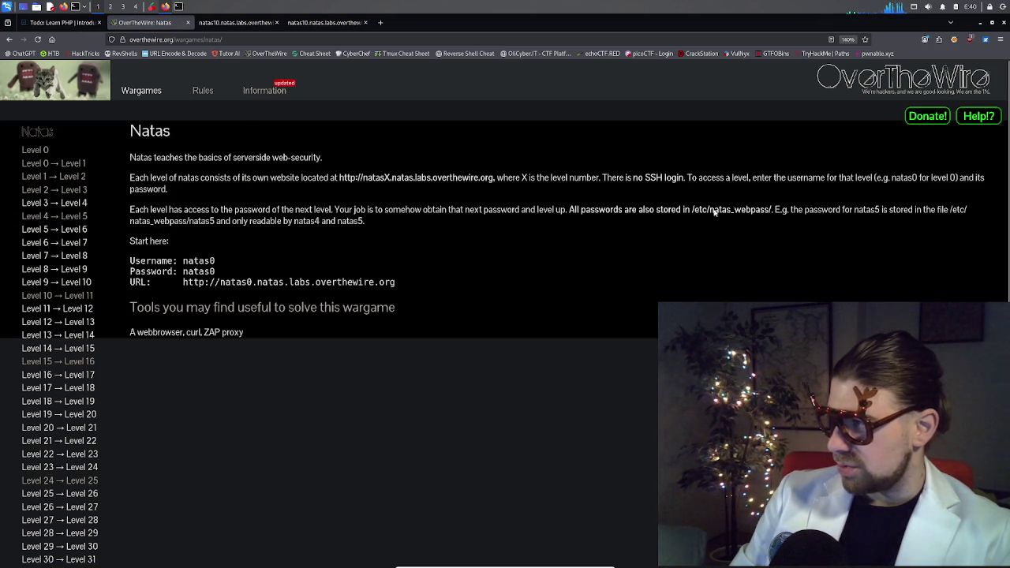
# Step: Select the example path /etc/natas_webpass/natas5 and switch to the natas10 search page
pyautogui.moveTo(692, 211); pyautogui.dragTo(772, 214)
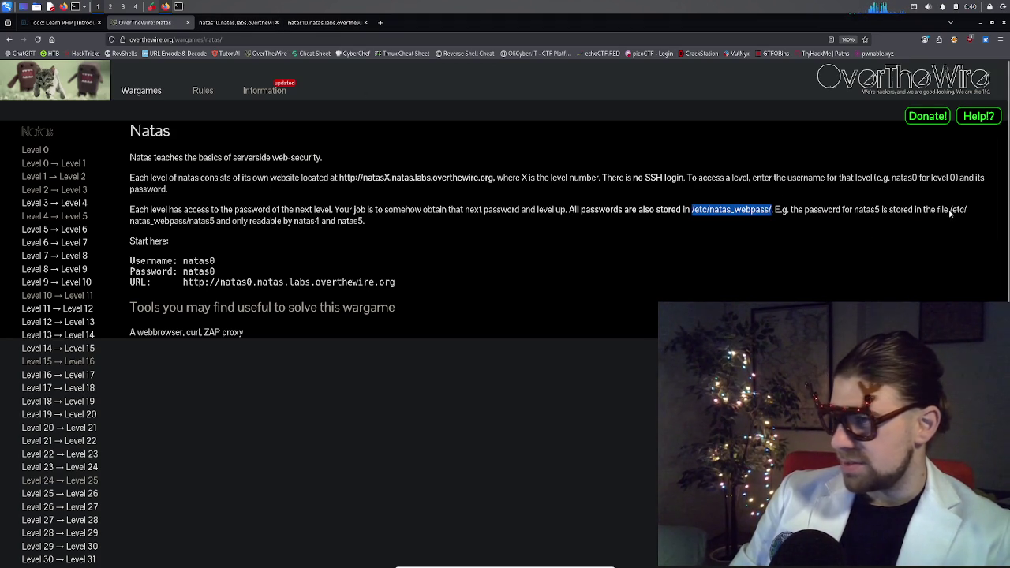
pyautogui.moveTo(950, 211); pyautogui.dragTo(909, 228)
pyautogui.moveTo(336, 230); pyautogui.dragTo(214, 227)
pyautogui.hotkey('ctrl', 'c')
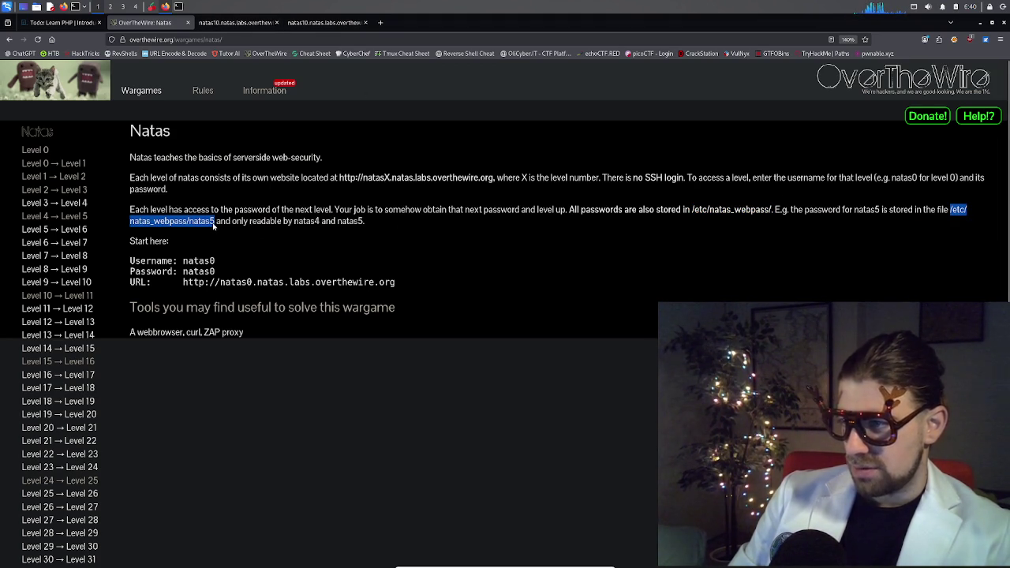
pyautogui.click(250, 25)
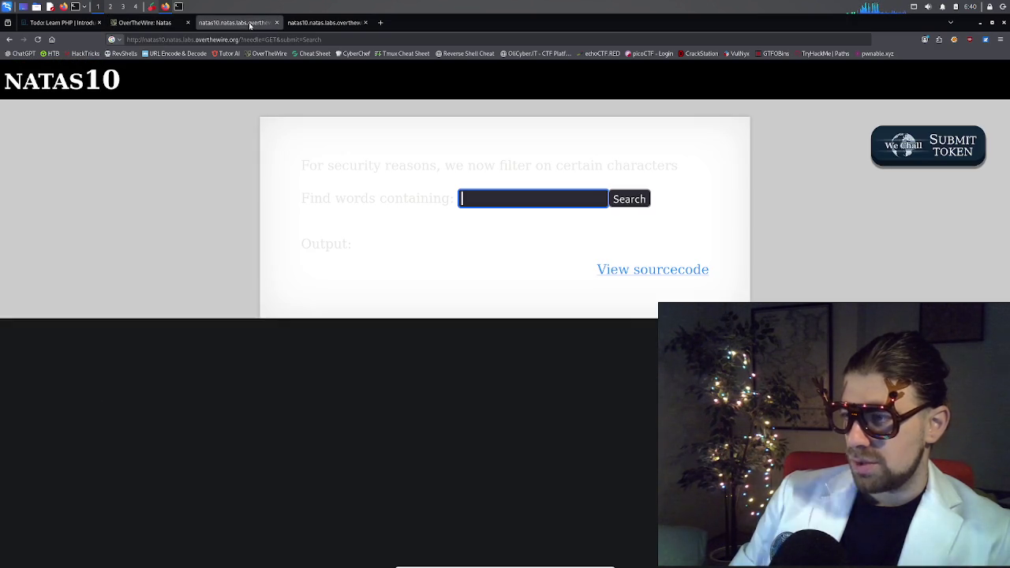
# Step: Paste /etc/natas_webpass/natas5 into the natas10 search field
pyautogui.middleClick(522, 203)
pyautogui.moveTo(522, 202); pyautogui.dragTo(462, 199)
pyautogui.click(473, 200)
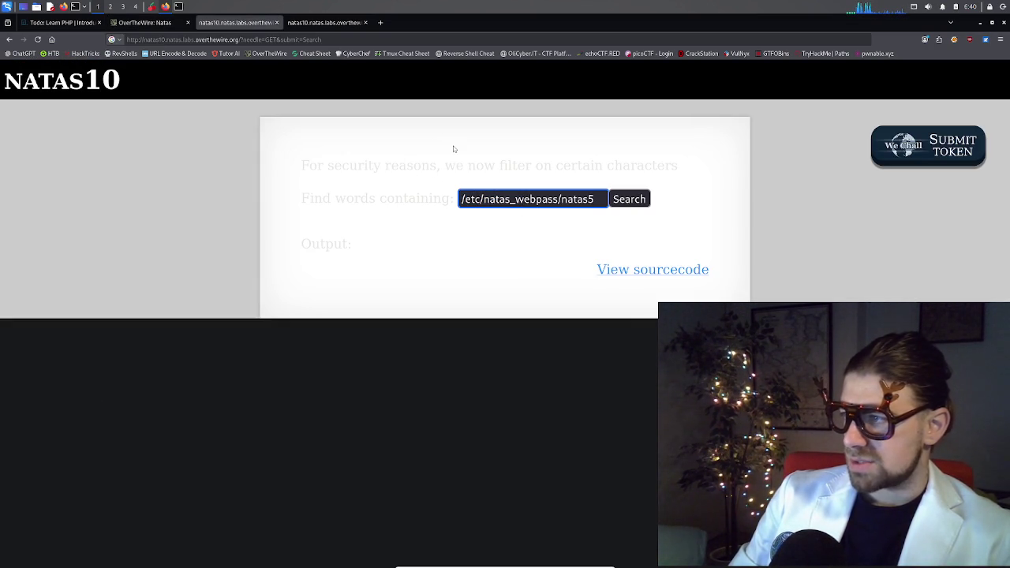
pyautogui.click(561, 199)
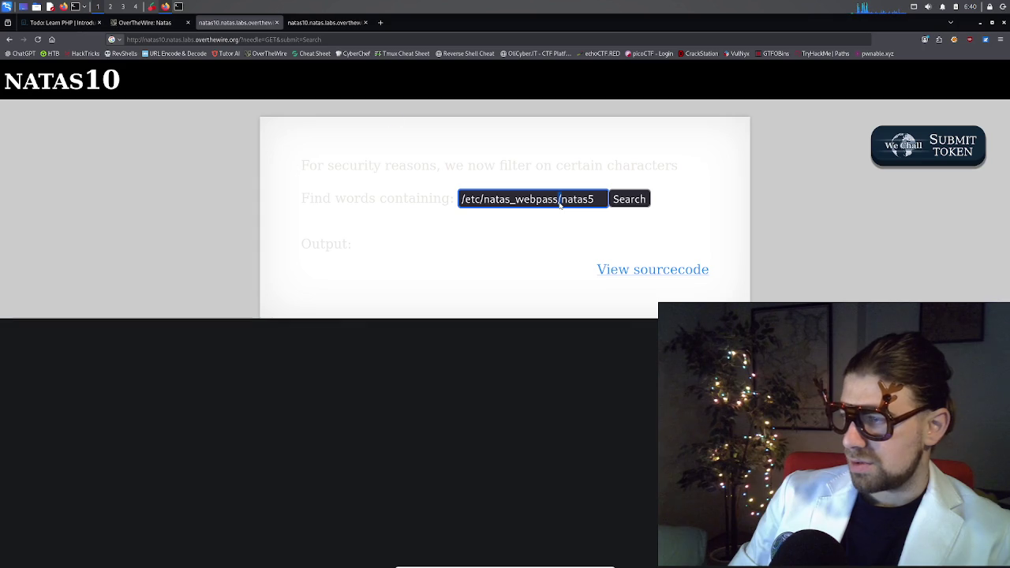
# Step: On the natas10 source page, highlight the preg_match filter pattern /[;|&]/
pyautogui.click(316, 23)
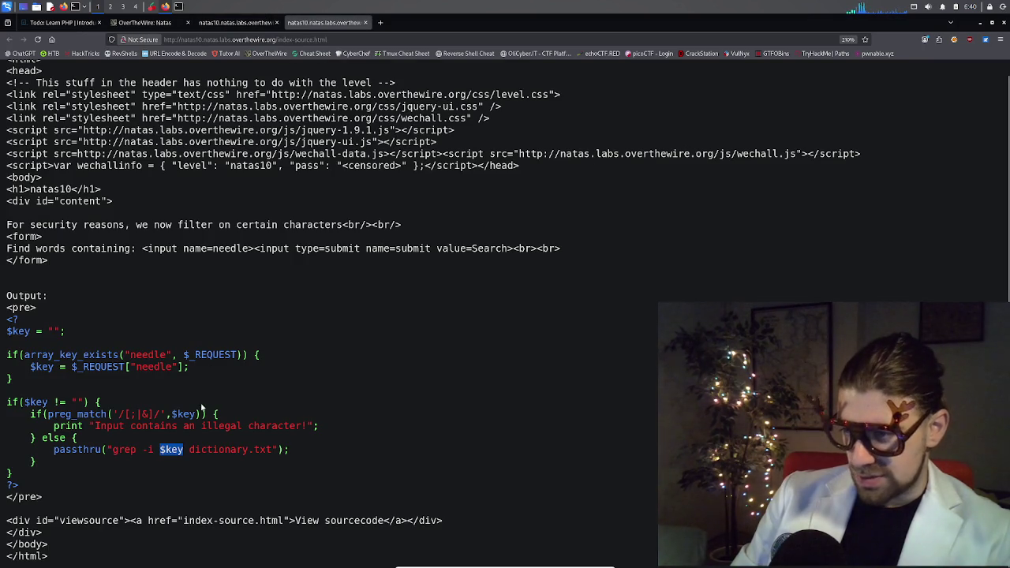
pyautogui.moveTo(160, 415)
pyautogui.mouseDown()
pyautogui.moveTo(120, 424)
pyautogui.moveTo(157, 417)
pyautogui.mouseUp()
pyautogui.click(118, 418)
pyautogui.click(162, 417)
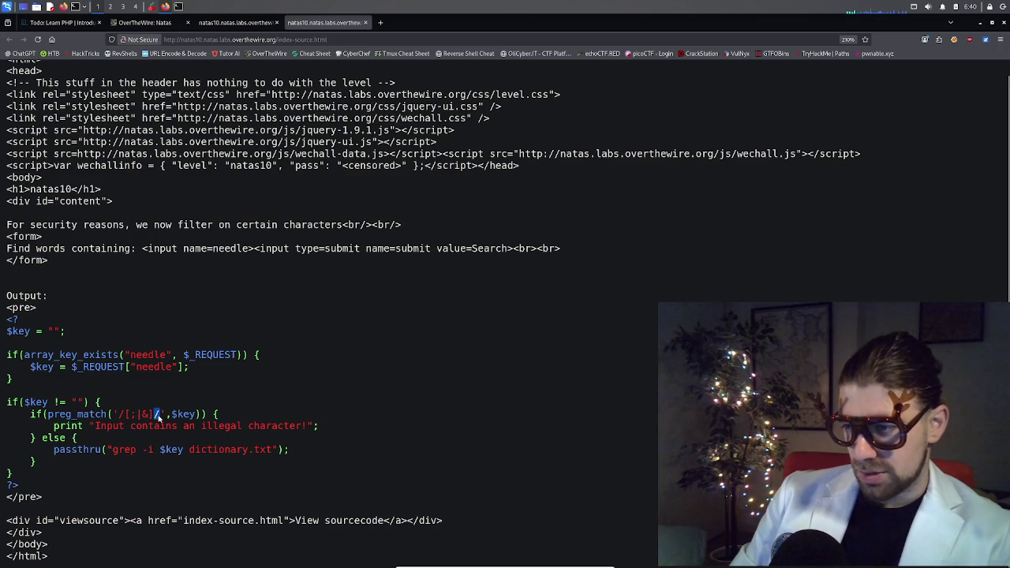
# Step: Clear the source selection and return to the search page still holding /etc/natas_webpass/natas5
pyautogui.click(159, 418)
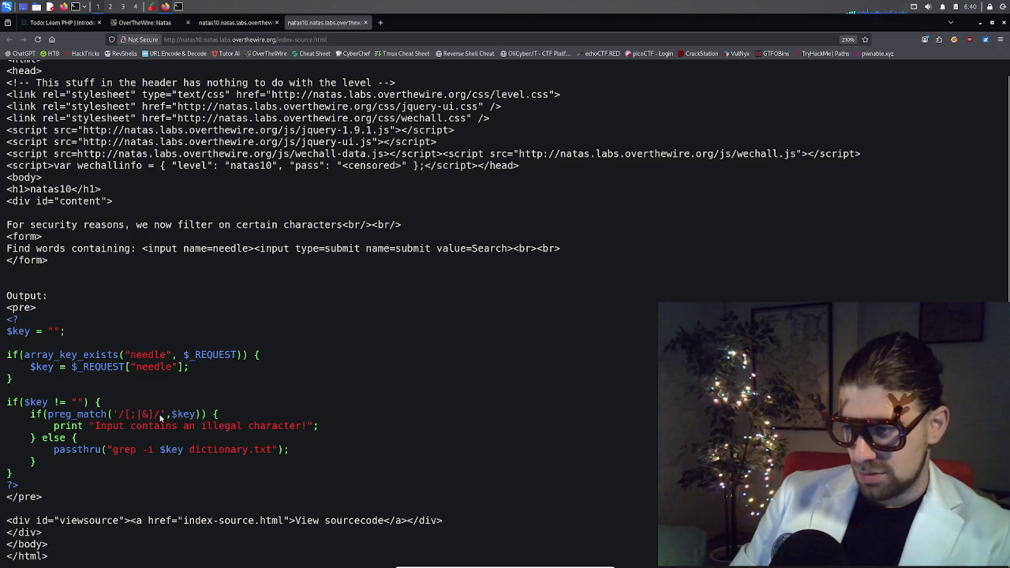
pyautogui.click(237, 22)
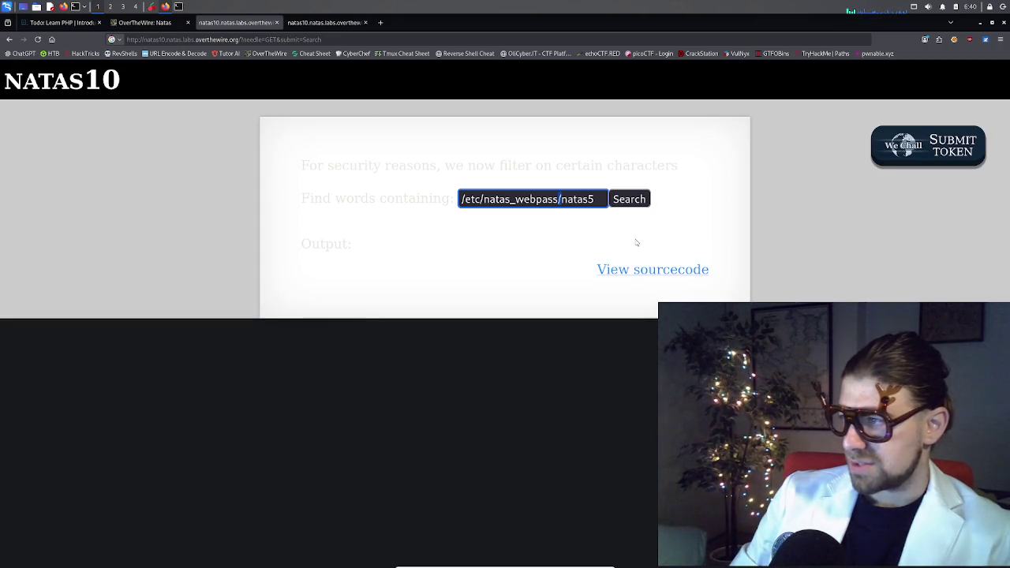
# Step: Search natas10 for /etc/natas_webpass/natas5, getting an empty Output section
pyautogui.click(615, 199)
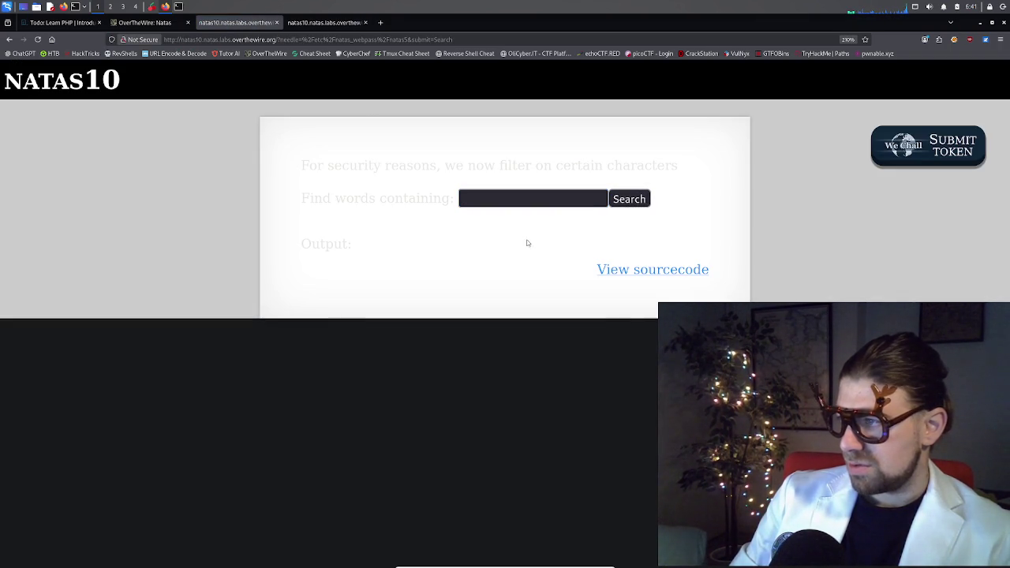
pyautogui.click(492, 204)
pyautogui.hotkey('ctrl', 'v')
pyautogui.press('Return')
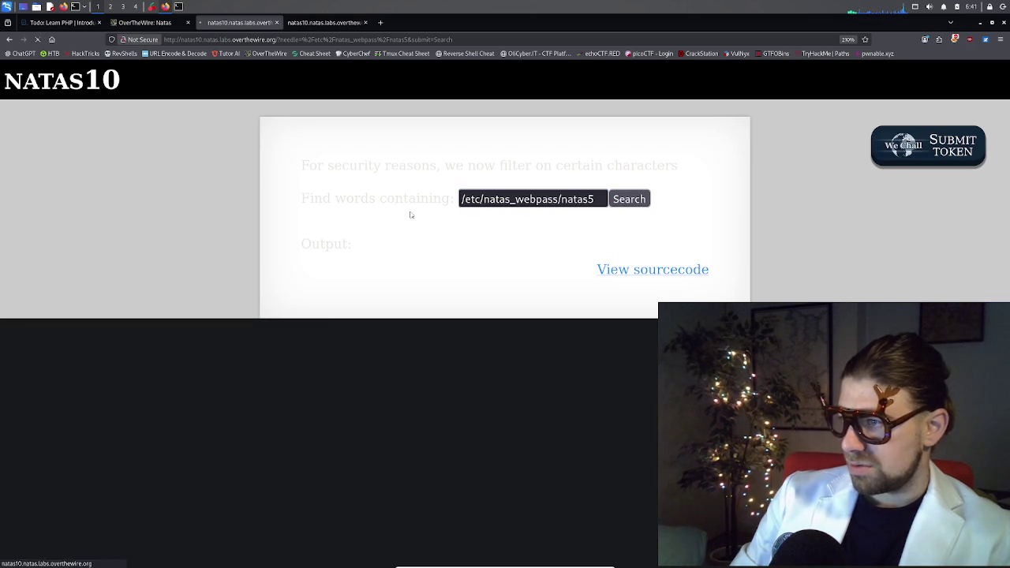
# Step: Examine the /[;|&]/ filter's slashes and semicolon in the source, then go back to the search page
pyautogui.click(323, 22)
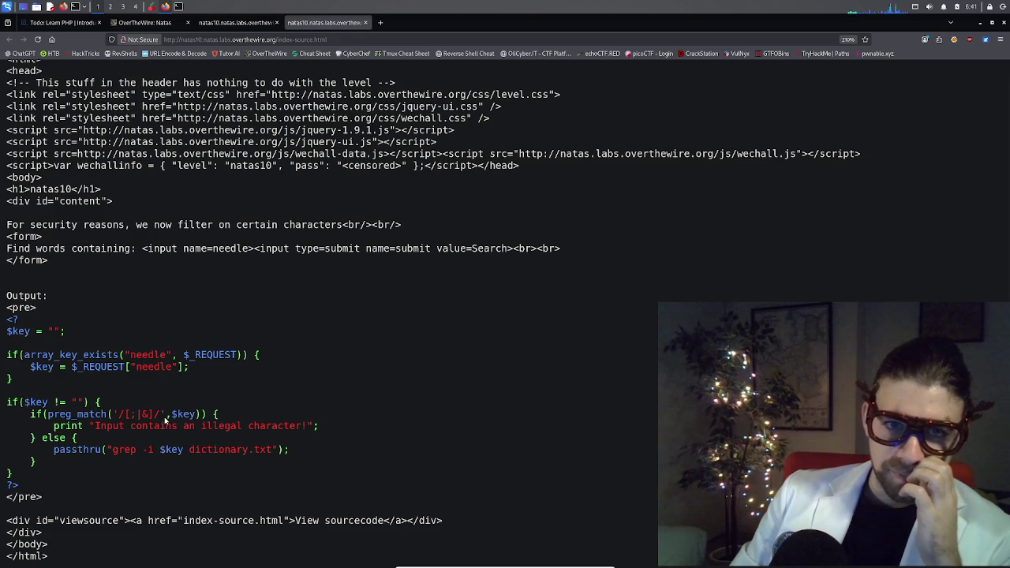
pyautogui.moveTo(154, 415); pyautogui.dragTo(119, 416)
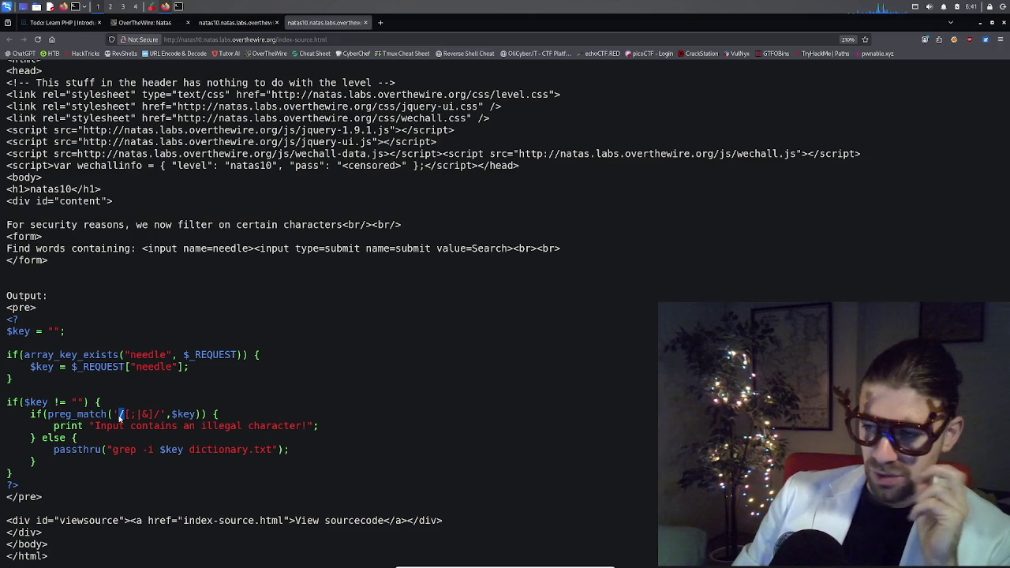
pyautogui.moveTo(161, 416)
pyautogui.mouseDown()
pyautogui.moveTo(131, 417)
pyautogui.moveTo(154, 418)
pyautogui.mouseUp()
pyautogui.click(133, 418)
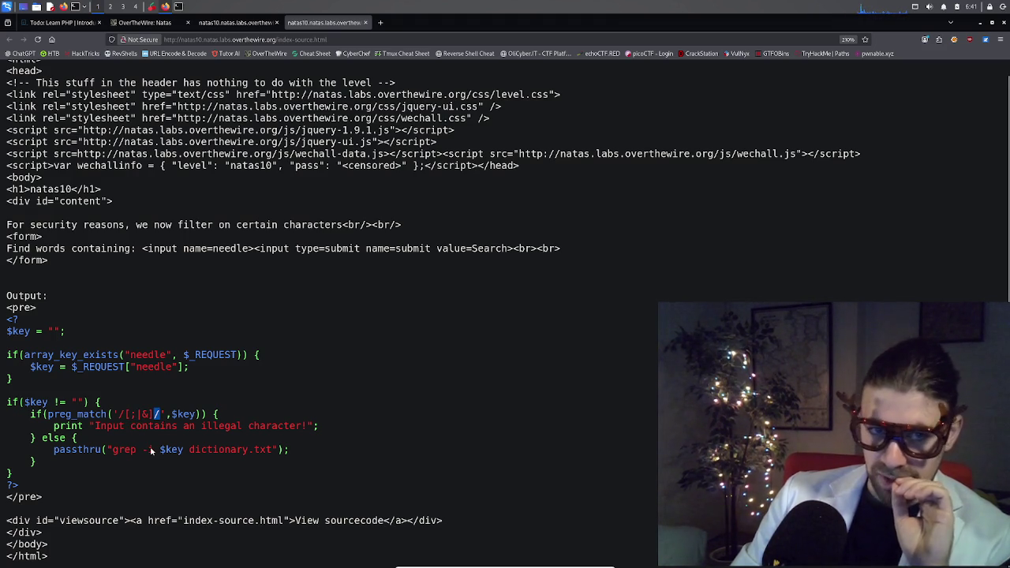
pyautogui.click(256, 22)
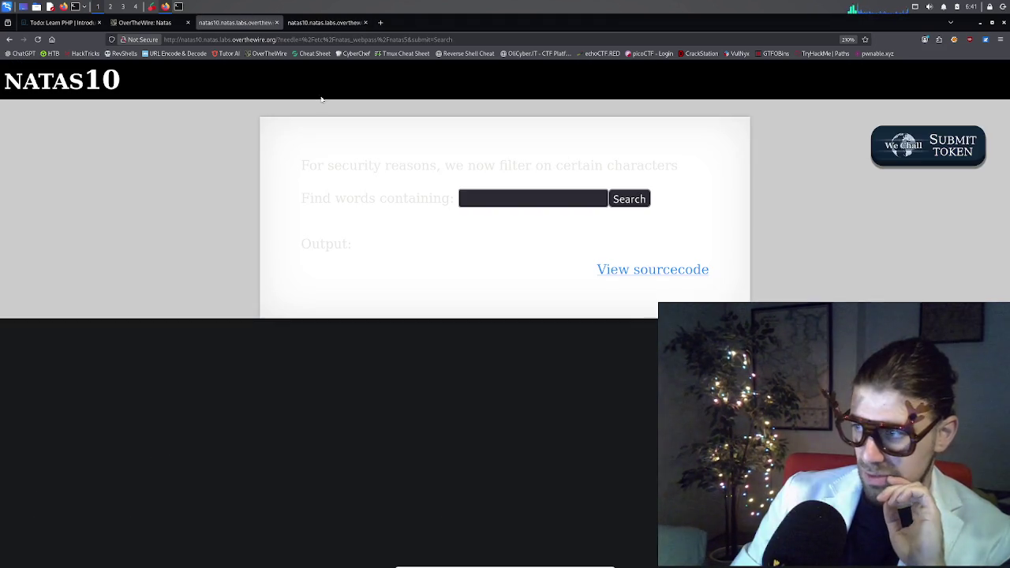
# Step: Search natas10 for '/etc/natas_webpass/natas5'
pyautogui.click(466, 196)
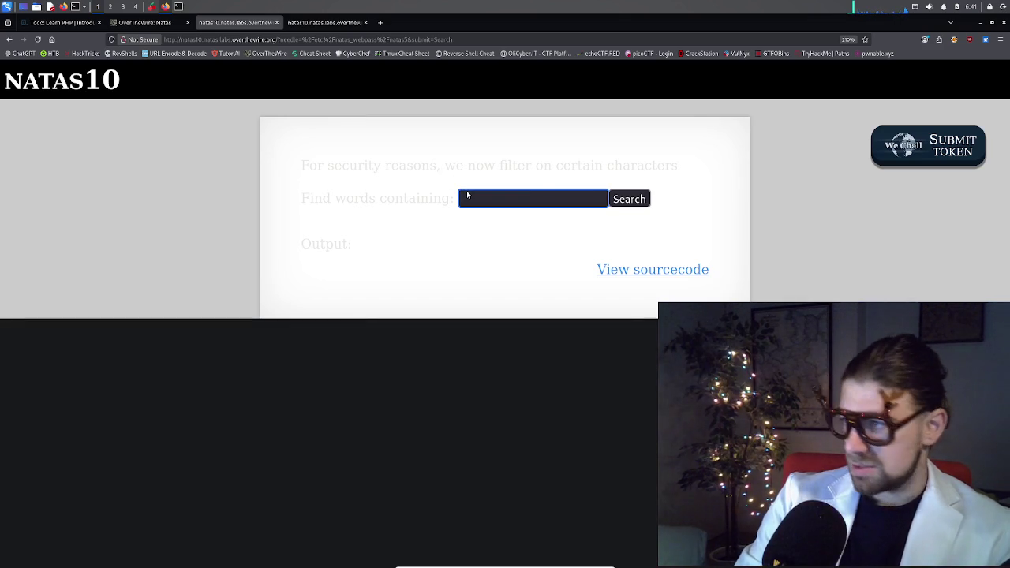
pyautogui.write('/etc/natas_webpass/natas5')
pyautogui.press('Return')
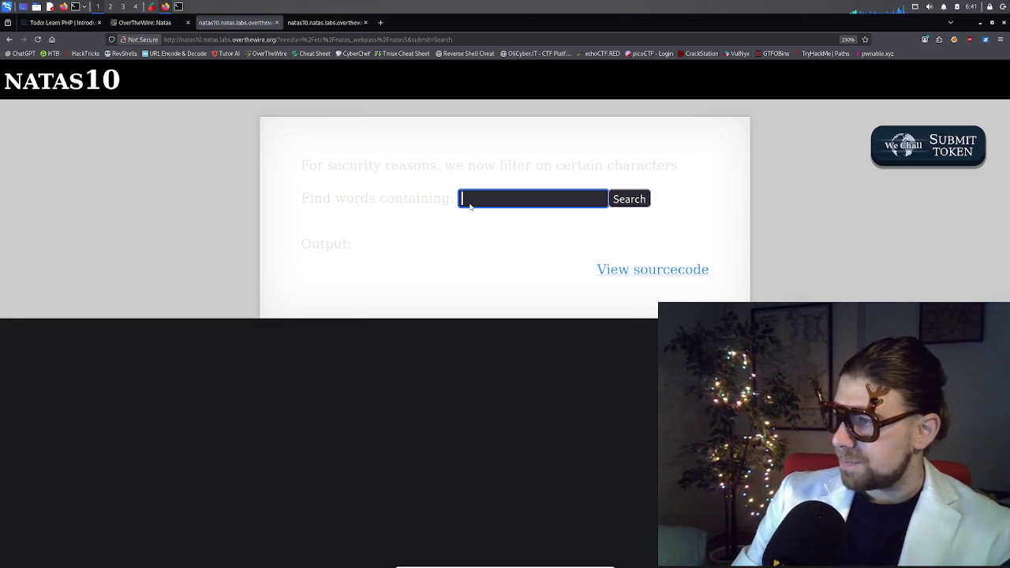
# Step: Retry the search as '/etc/natas_webpass/natas5 #', then bring up the CherryTree Natas password notes
pyautogui.click(470, 204)
pyautogui.write('/etc/natas_webpass/natas5 ')
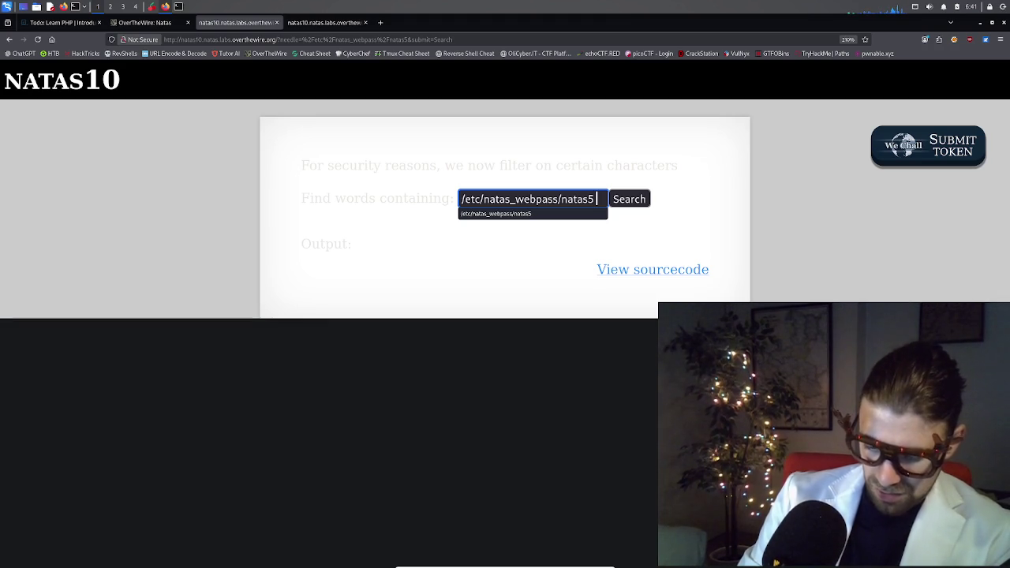
pyautogui.write('#')
pyautogui.press('Return')
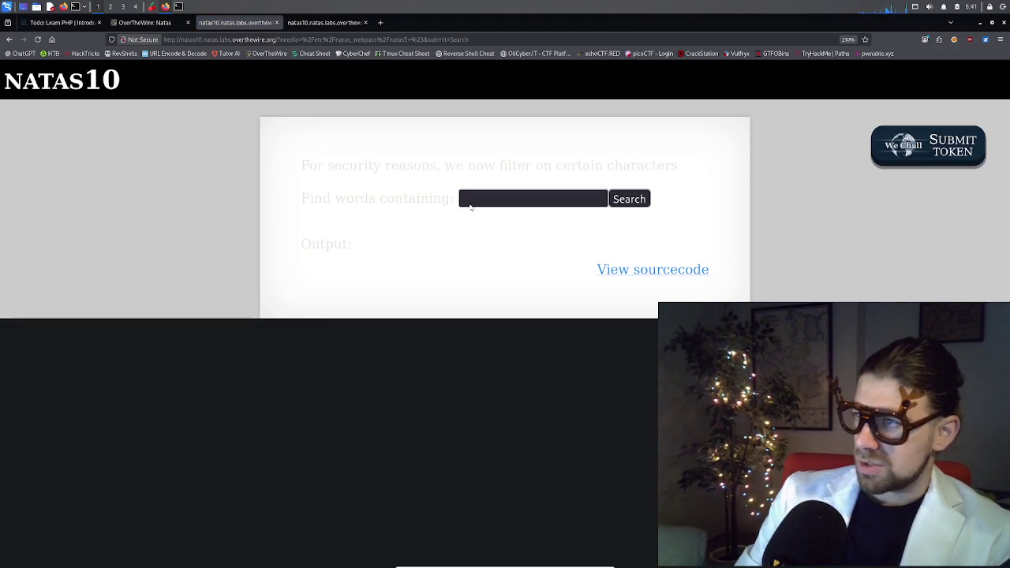
pyautogui.click(320, 22)
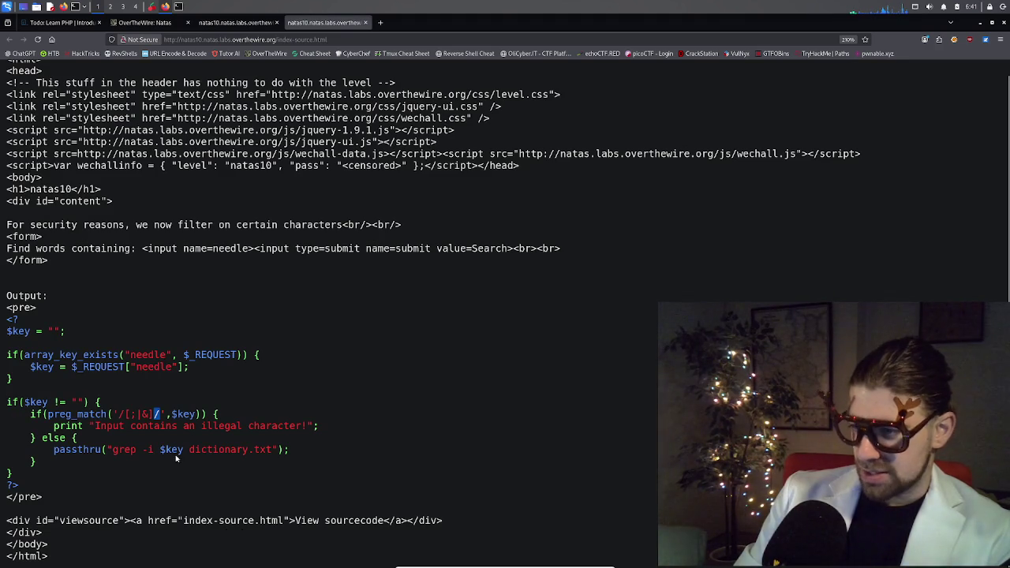
pyautogui.click(152, 7)
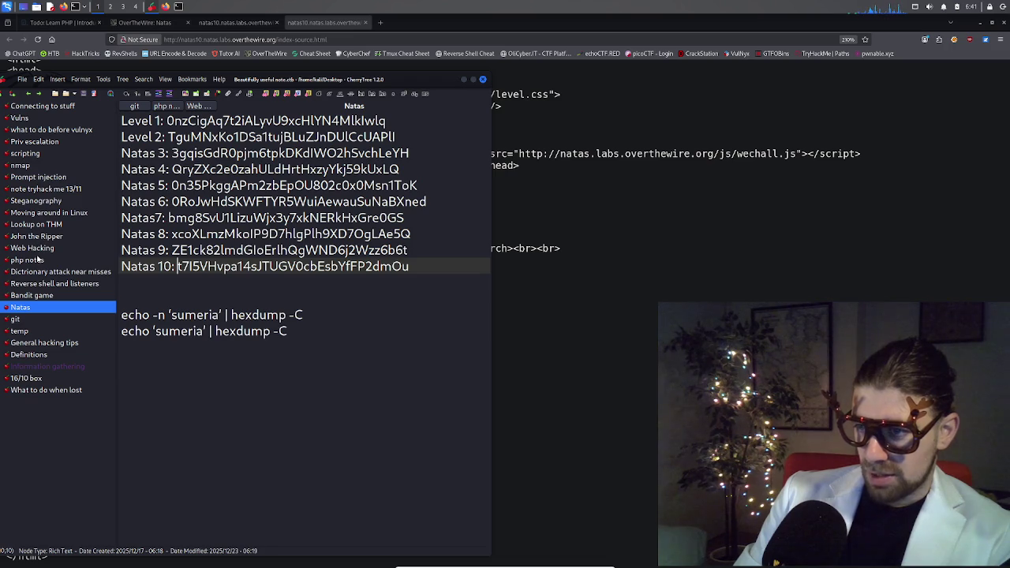
# Step: Open the php notes in CherryTree and select the # and // comment markers
pyautogui.click(38, 259)
pyautogui.click(237, 165)
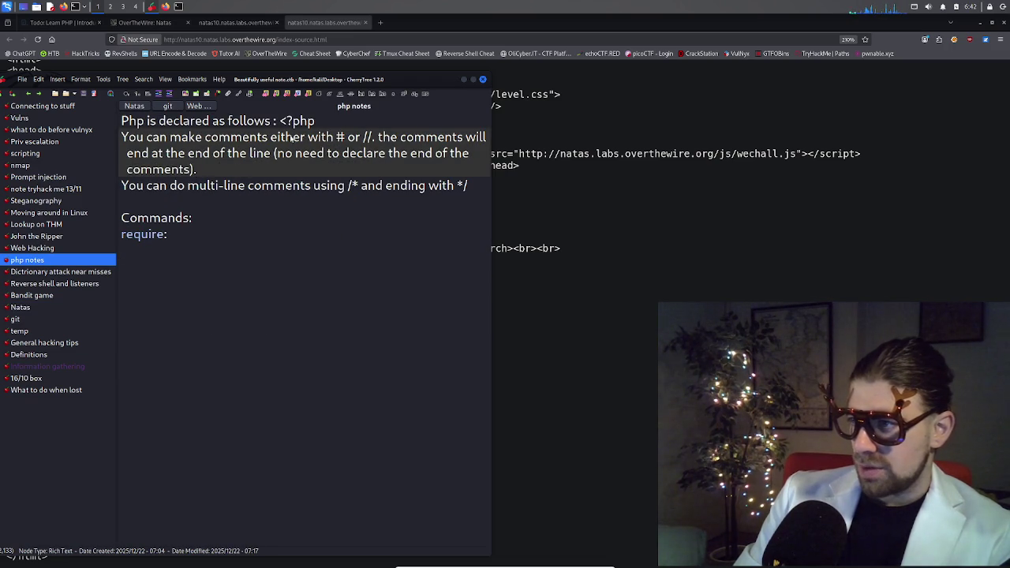
pyautogui.click(340, 140)
pyautogui.moveTo(362, 138); pyautogui.dragTo(372, 139)
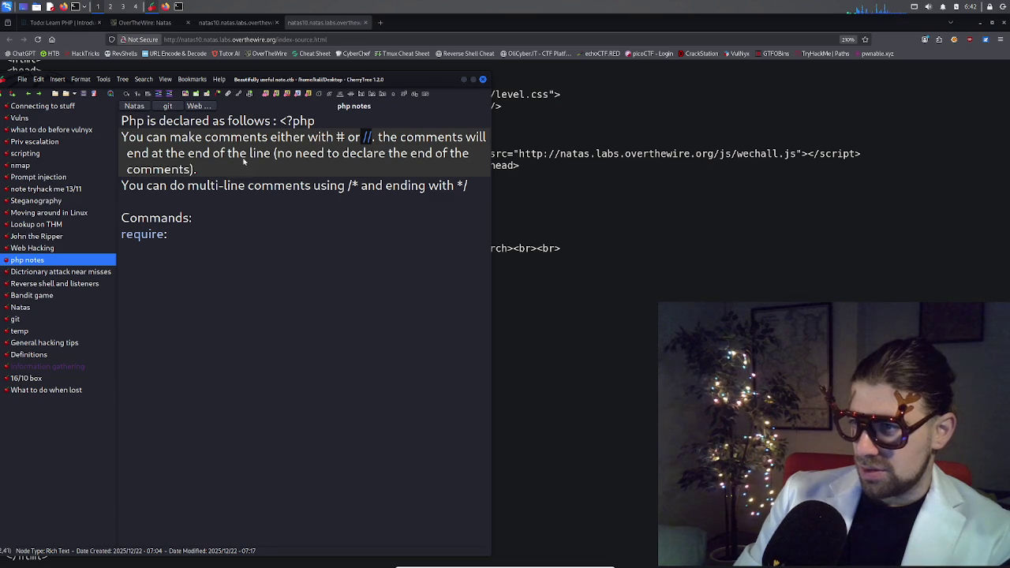
# Step: Return to the natas10 source in Firefox and raise the grep help terminal over it
pyautogui.click(220, 25)
pyautogui.click(313, 25)
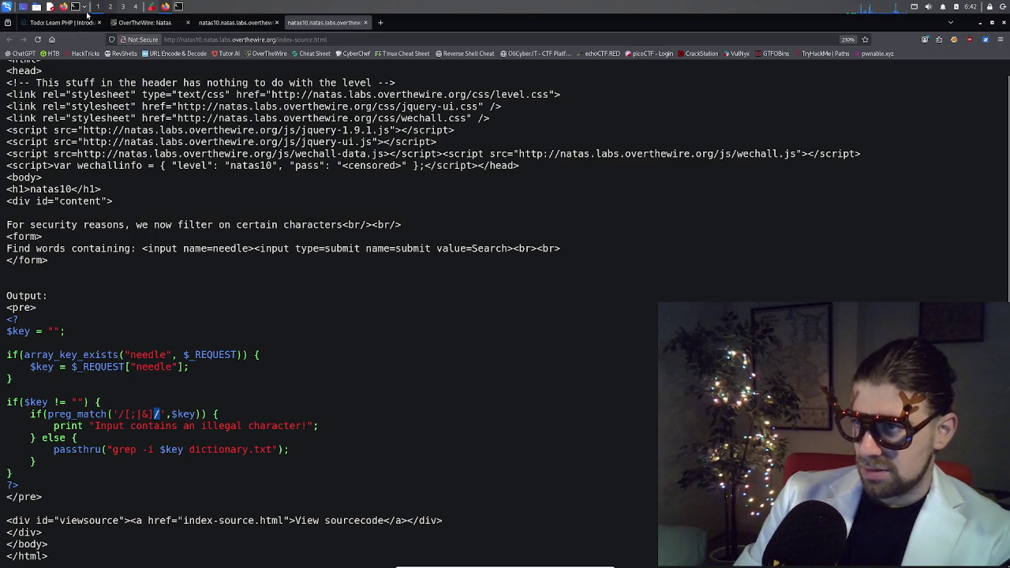
pyautogui.click(179, 6)
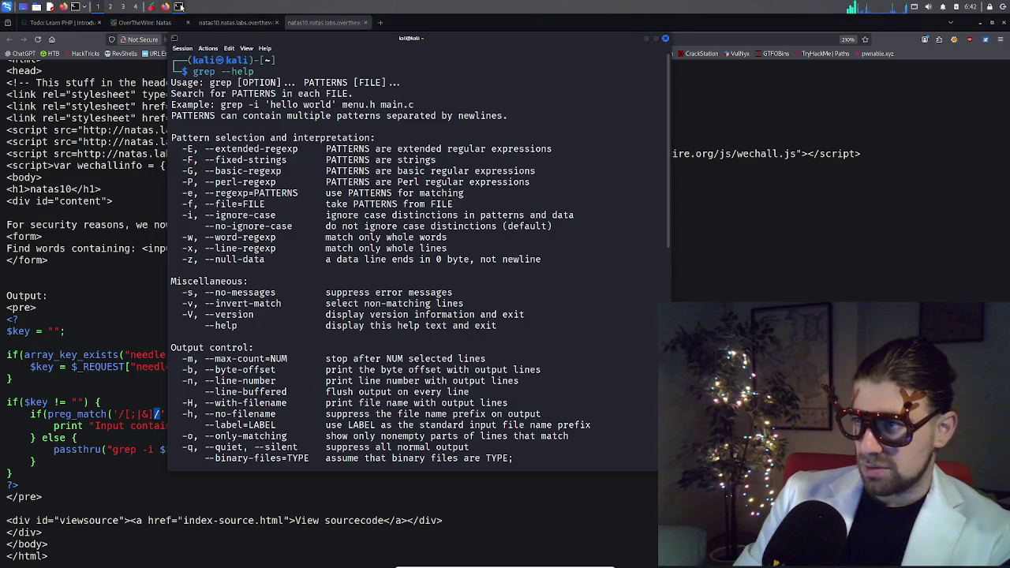
# Step: Scroll the grep help, then go to the home folder with cd and list it with ls
pyautogui.moveTo(303, 46); pyautogui.dragTo(193, 27)
pyautogui.scroll(-3, 246, 116)
pyautogui.scroll(-11, 246, 116)
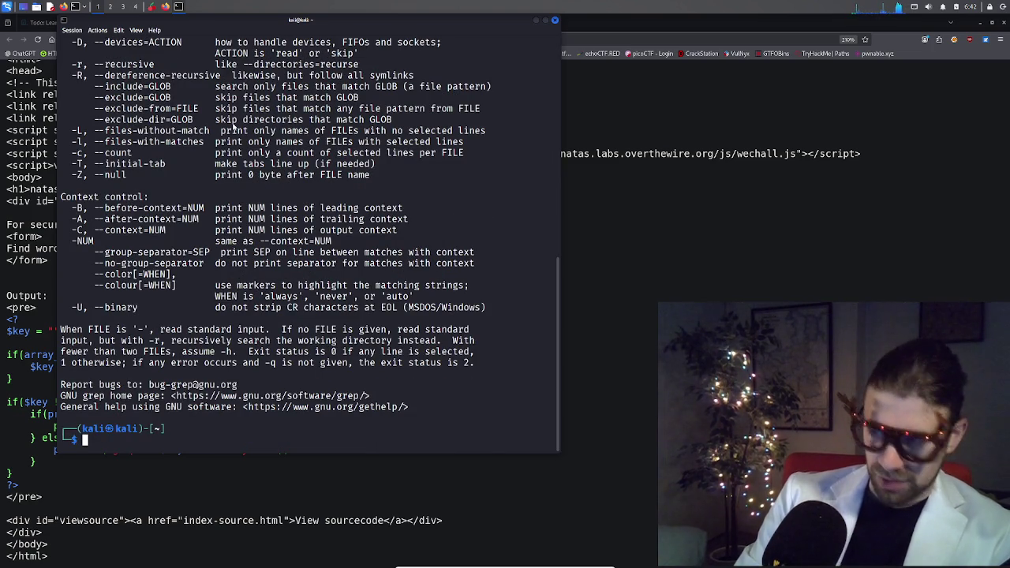
pyautogui.write('cd')
pyautogui.press('Return')
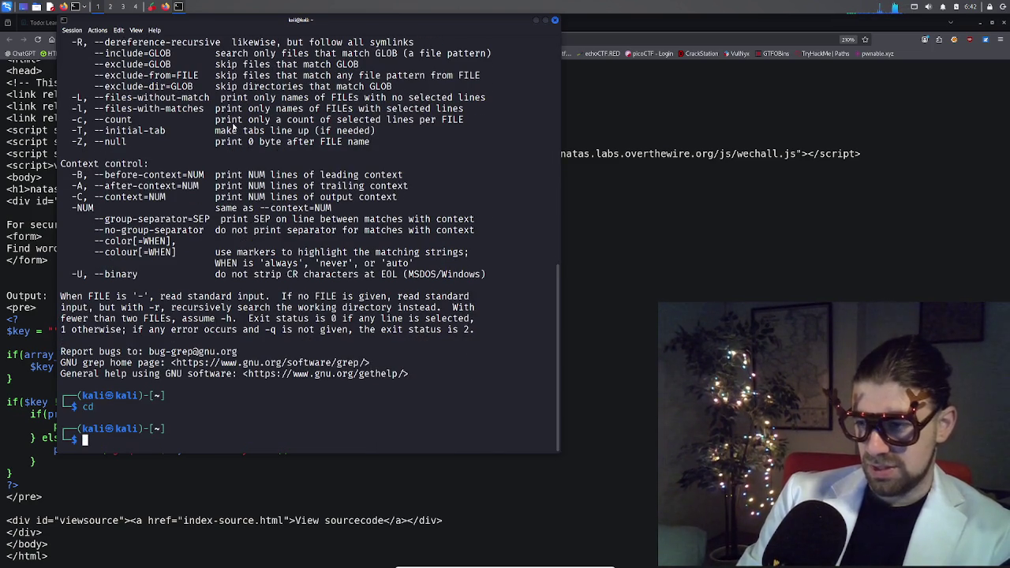
pyautogui.write('ls')
pyautogui.press('Return')
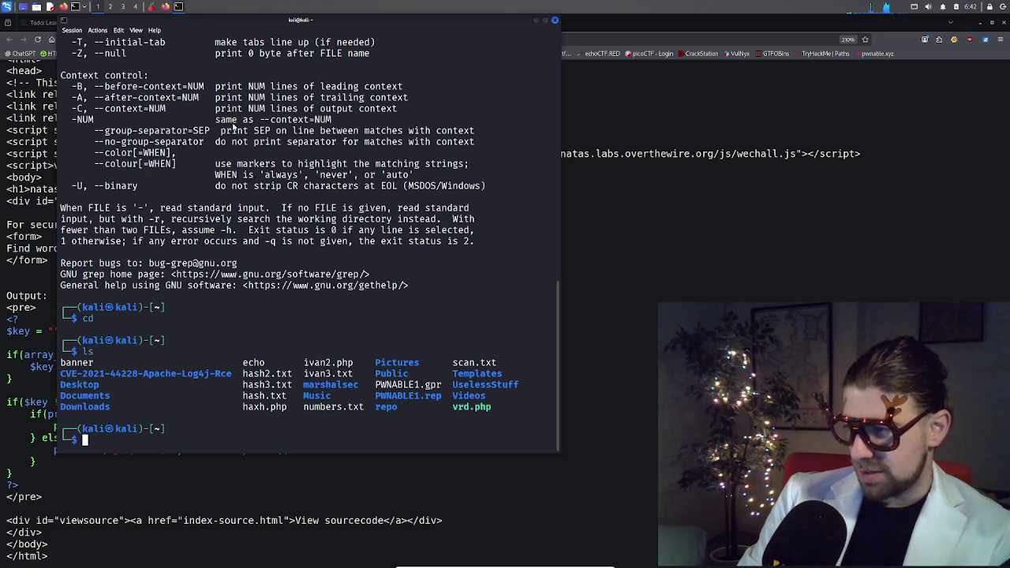
# Step: Run 'grep -i /Downloads' in the terminal
pyautogui.write('cd Do')
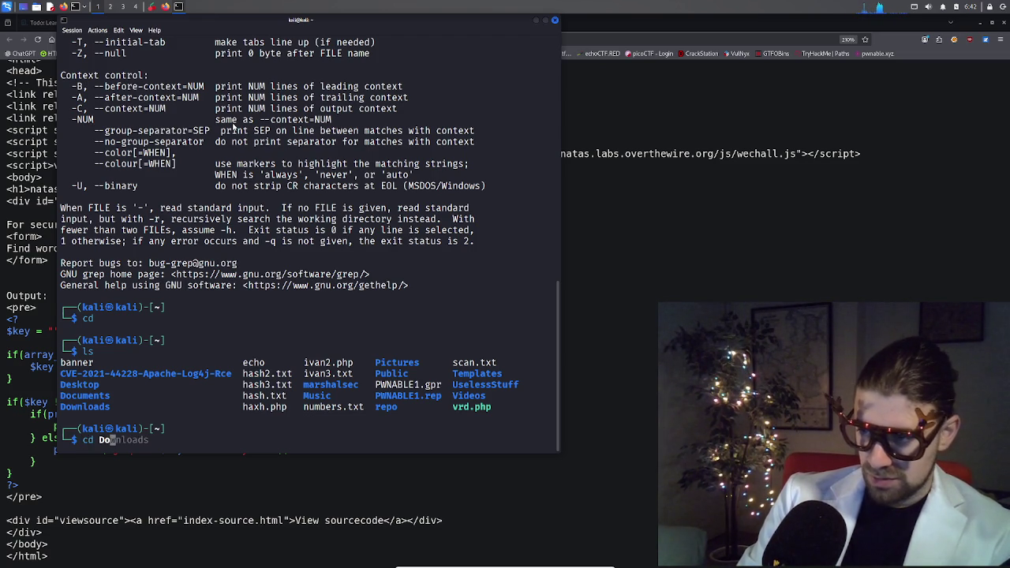
pyautogui.press('BackSpace')
pyautogui.press('BackSpace')
pyautogui.press('BackSpace')
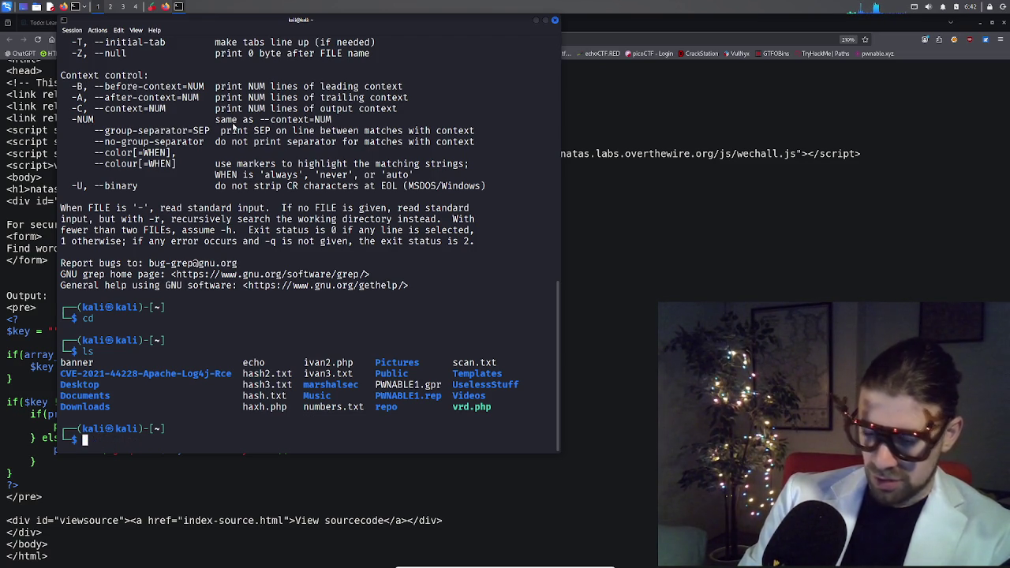
pyautogui.write('grep -i ')
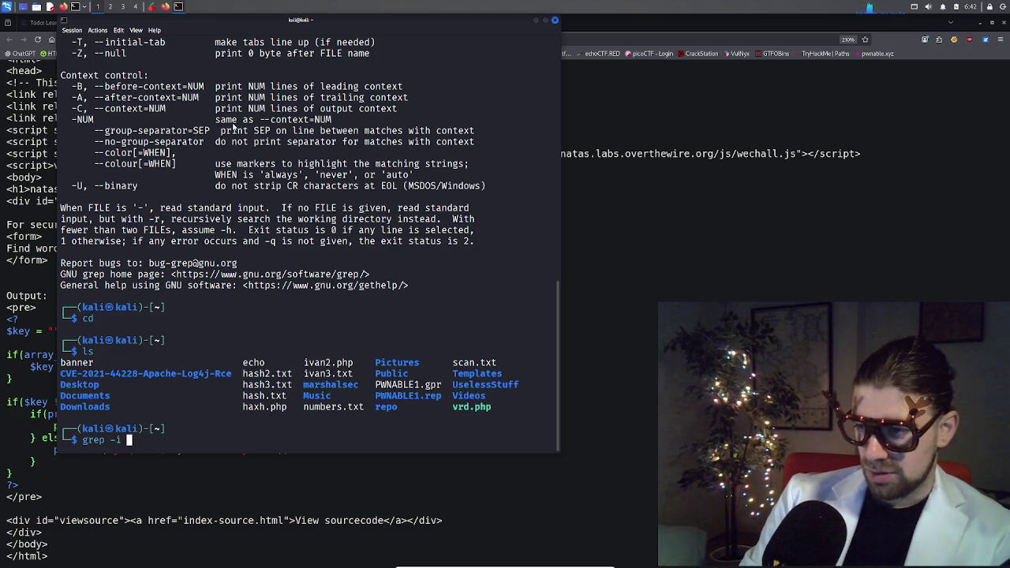
pyautogui.write('/d')
pyautogui.press('BackSpace')
pyautogui.write('Downl')
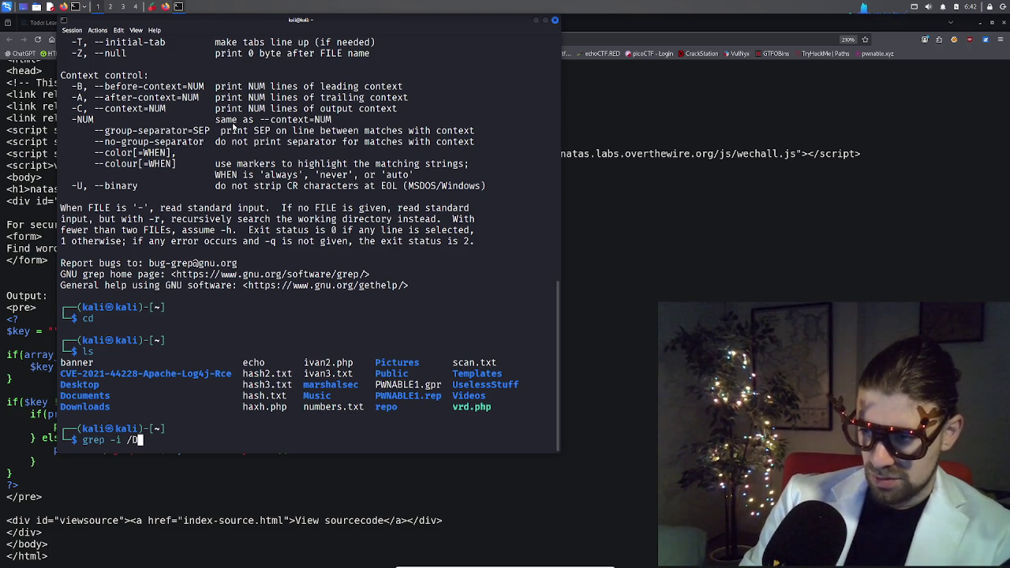
pyautogui.write('oads')
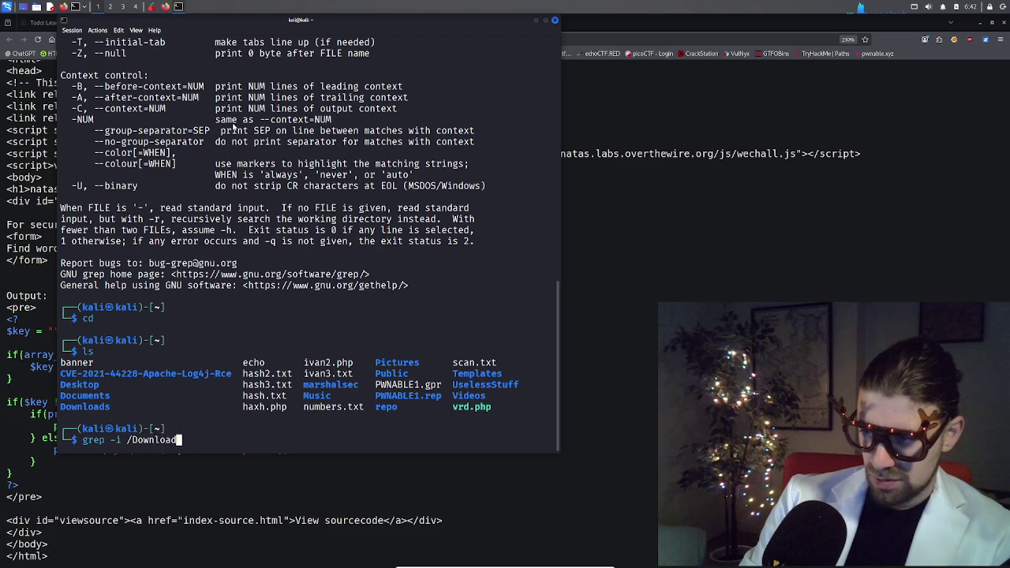
pyautogui.press('Return')
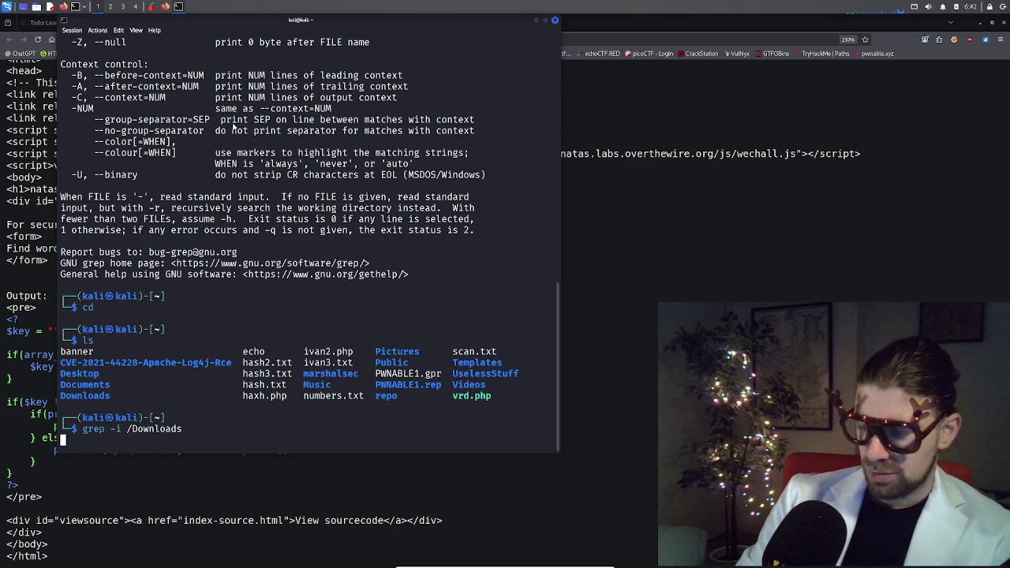
# Step: Interrupt the hanging grep and rerun it as 'grep -i Downloads' without the slash
pyautogui.hotkey('ctrl', 'c')
pyautogui.press('Up')
pyautogui.press('Left')
pyautogui.press('Left')
pyautogui.press('Left')
pyautogui.press('Left')
pyautogui.press('Left')
pyautogui.press('Left')
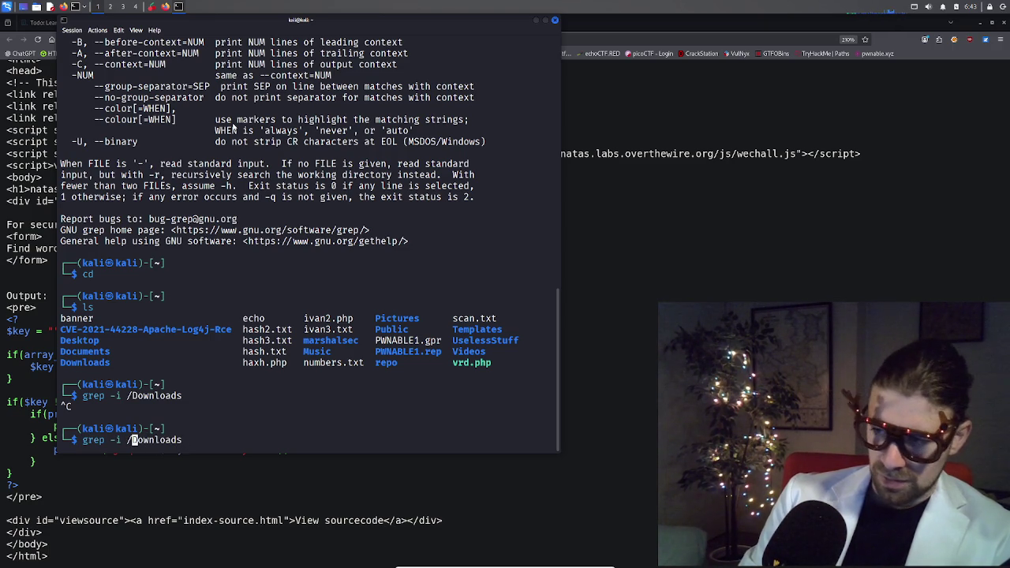
pyautogui.press('BackSpace')
pyautogui.press('Return')
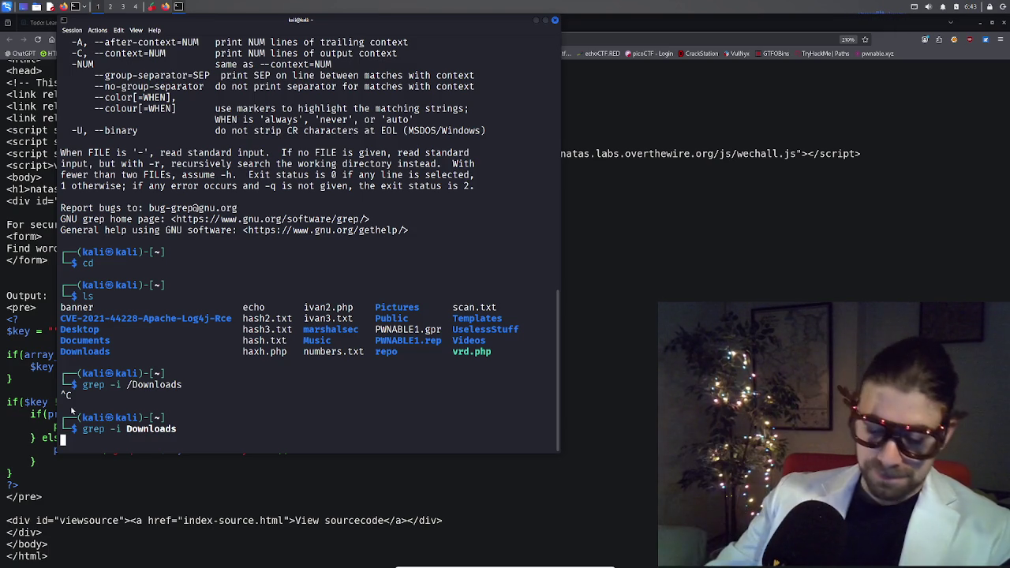
# Step: Interrupt the hanging grep, then recall and rerun 'grep -i Downloads'
pyautogui.hotkey('ctrl', 'c')
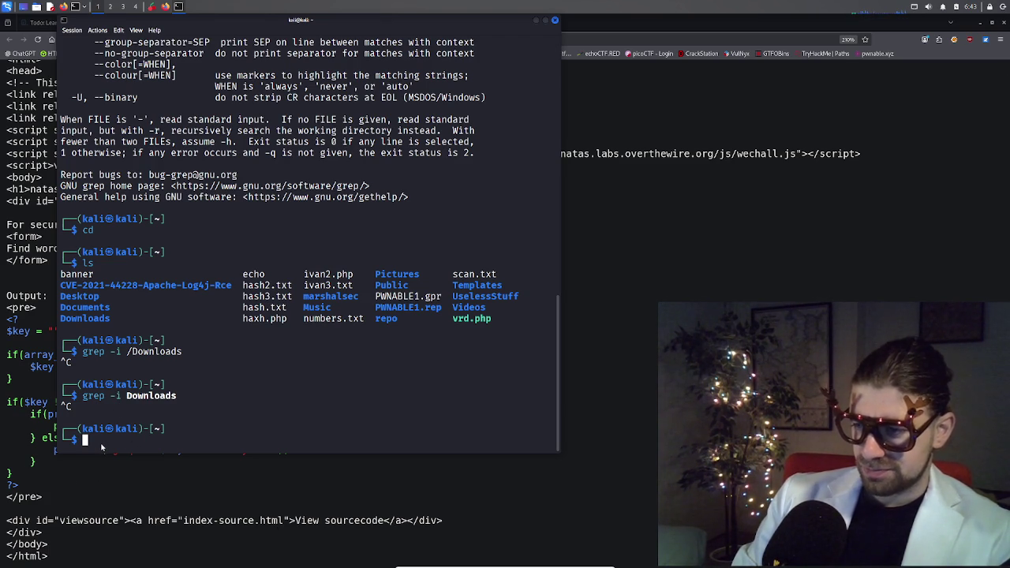
pyautogui.press('Up')
pyautogui.hotkey('ctrl', 'Left')
pyautogui.hotkey('ctrl', 'Left')
pyautogui.hotkey('ctrl', 'Left')
pyautogui.hotkey('ctrl', 'Right')
pyautogui.hotkey('ctrl', 'Right')
pyautogui.hotkey('ctrl', 'Right')
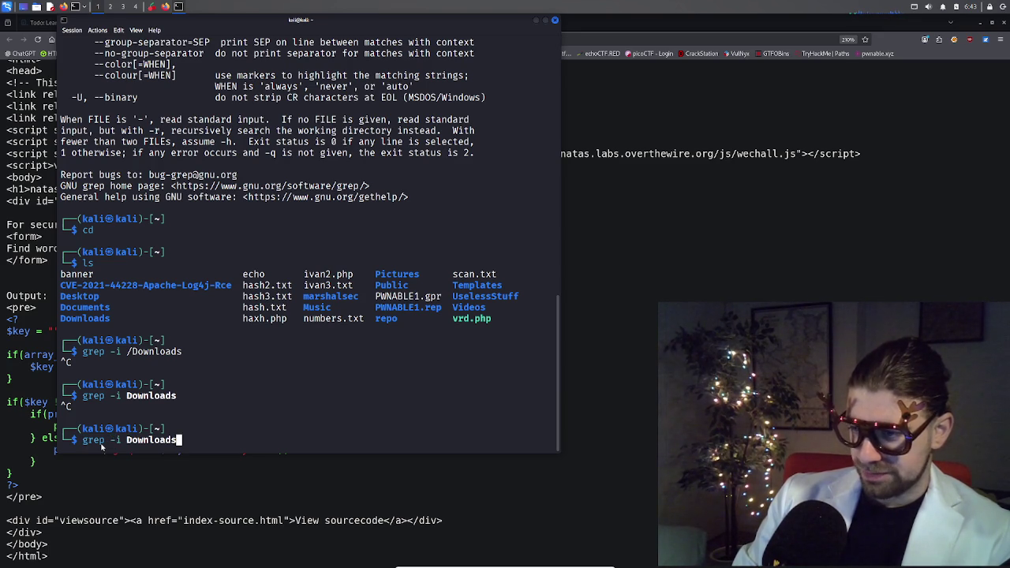
pyautogui.hotkey('ctrl', 'Left')
pyautogui.hotkey('ctrl', 'Left')
pyautogui.hotkey('ctrl', 'Right')
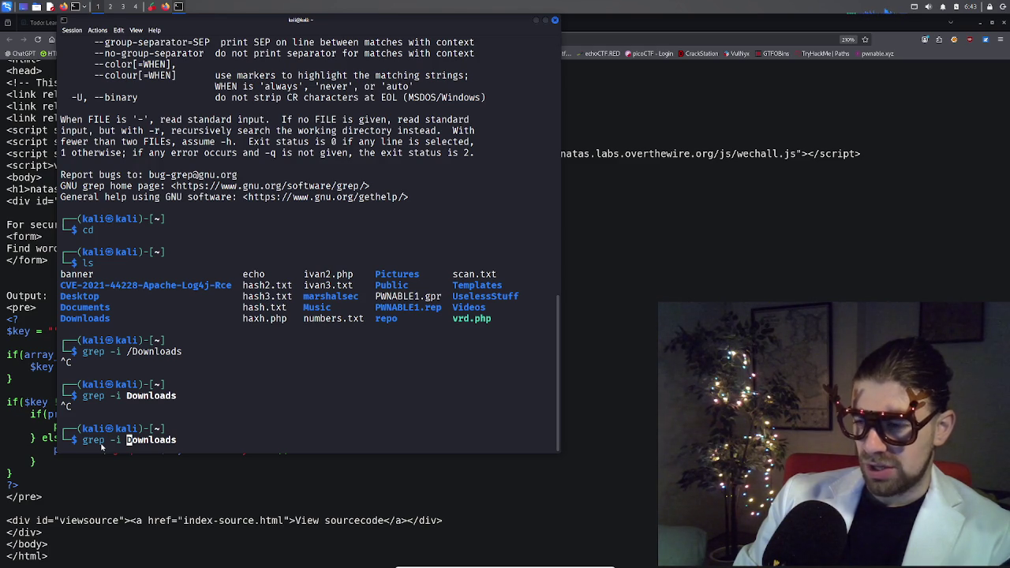
pyautogui.press('Right')
pyautogui.press('Right')
pyautogui.press('Right')
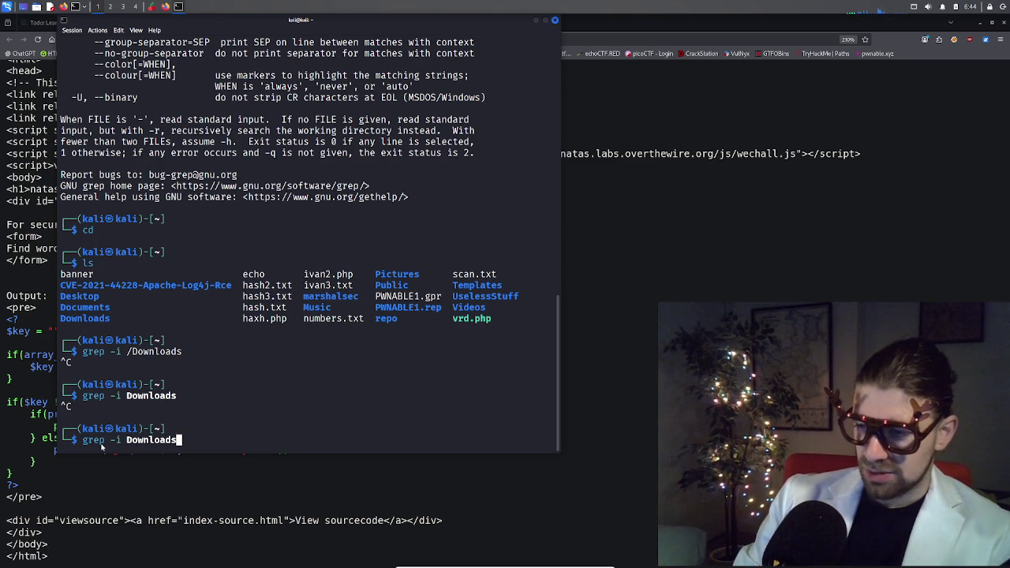
pyautogui.press('Return')
# Step: Interrupt grep again and change into the Downloads folder with 'cd Downloads'
pyautogui.hotkey('ctrl', 'c')
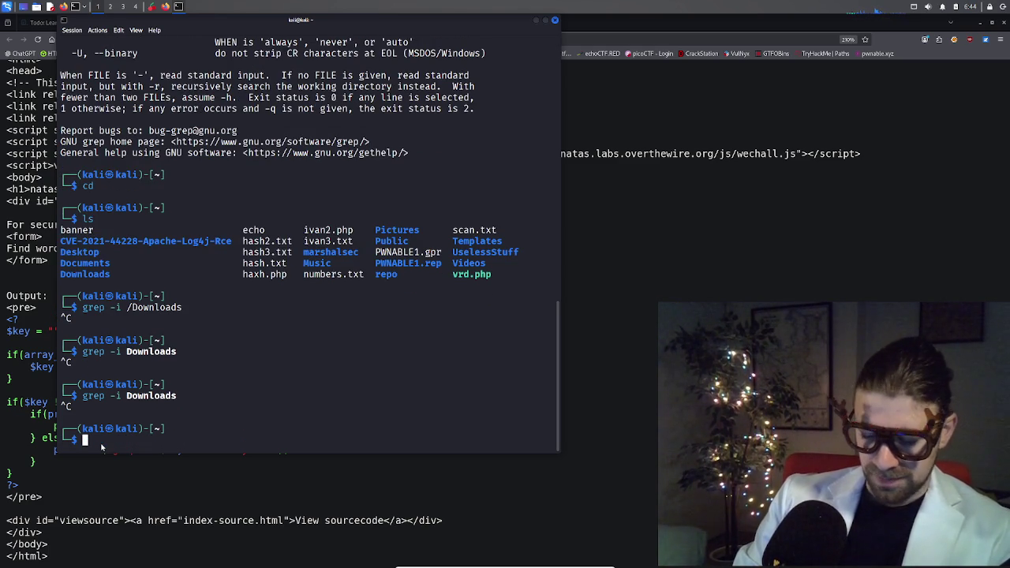
pyautogui.write('cd Do')
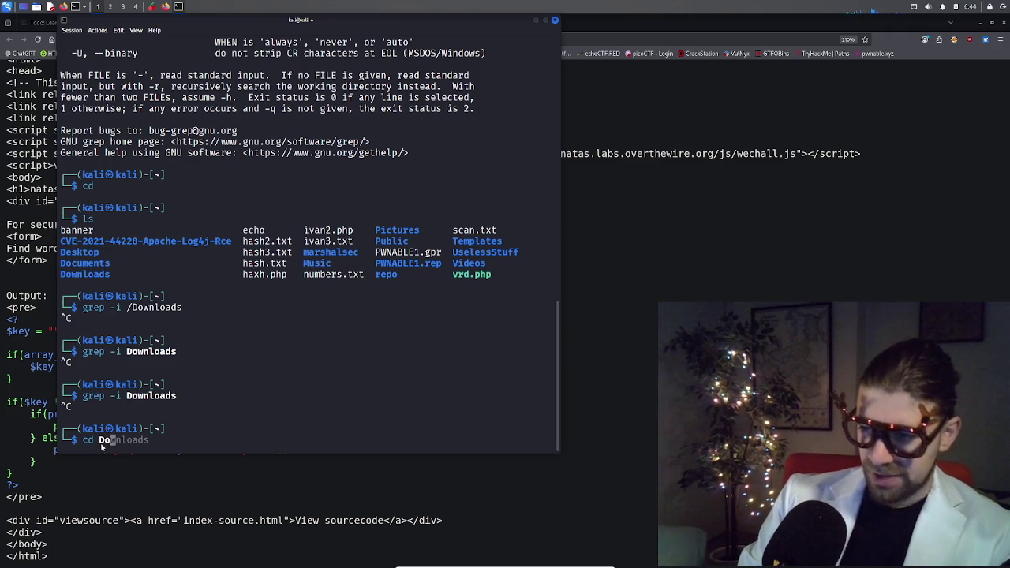
pyautogui.press('Right')
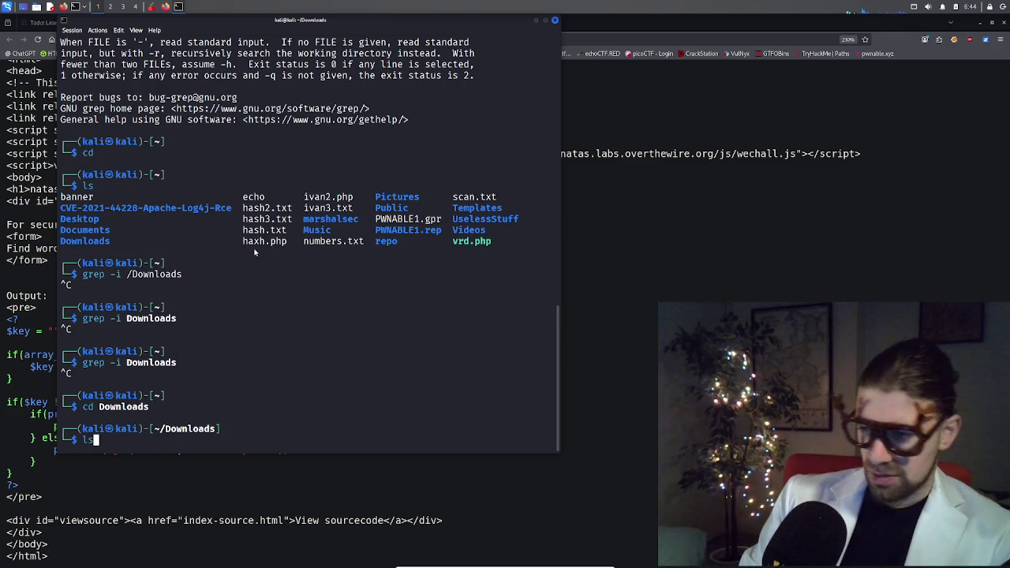
# Step: List the Downloads folder and pick out the passwords.txt and style.css file names
pyautogui.write('ls')
pyautogui.press('Return')
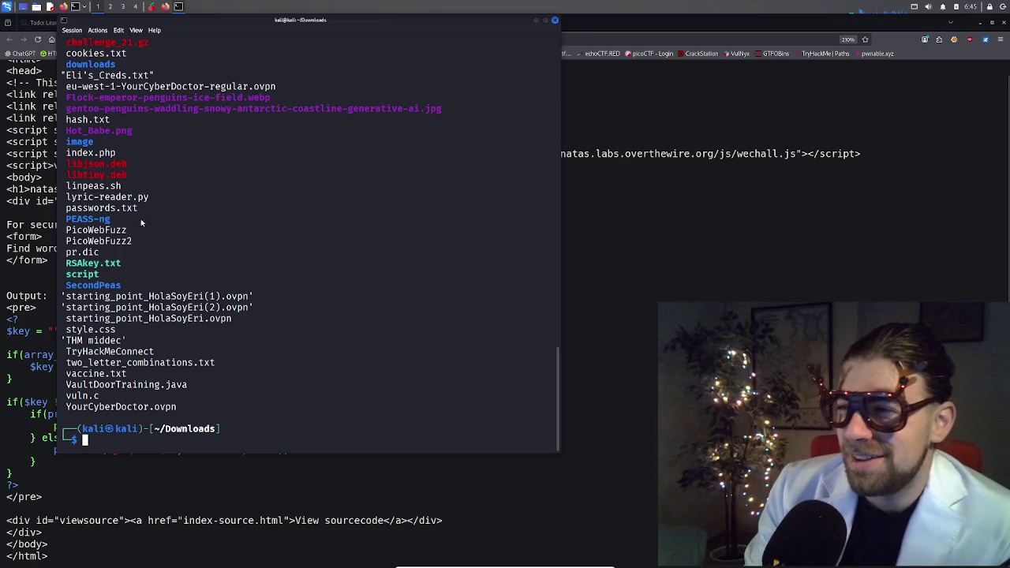
pyautogui.tripleClick(110, 210)
pyautogui.doubleClick(124, 210)
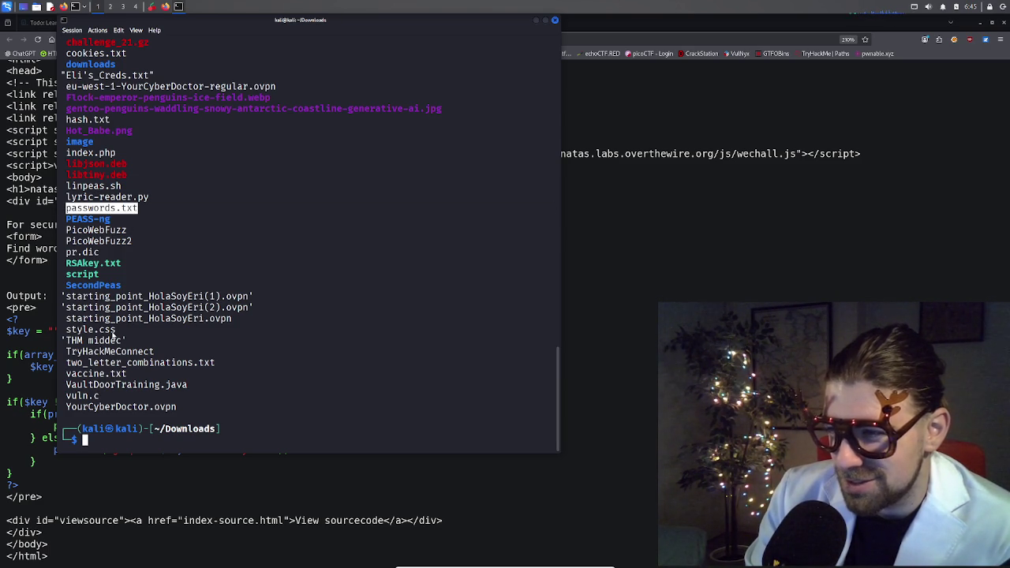
pyautogui.doubleClick(111, 329)
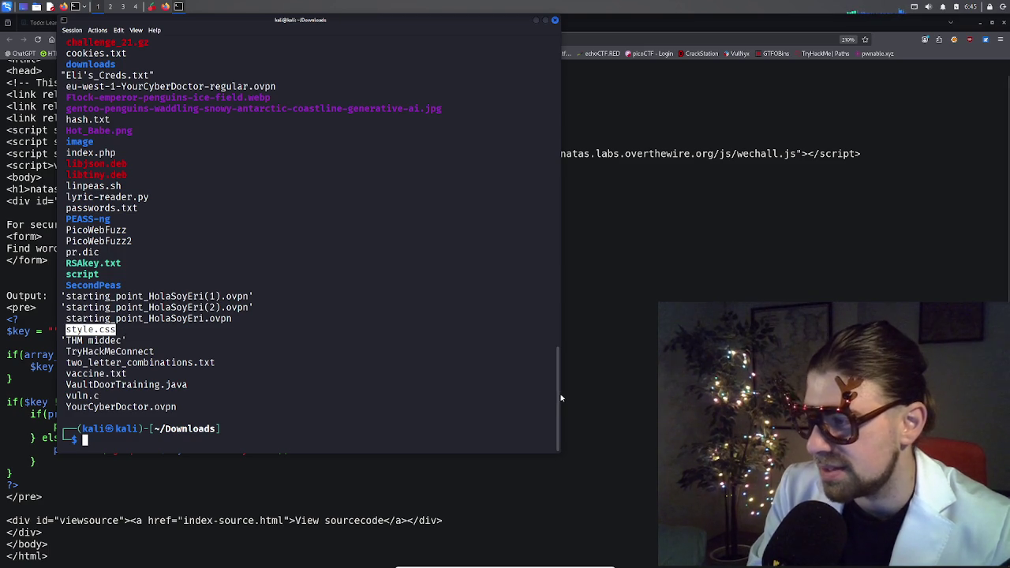
pyautogui.moveTo(556, 399); pyautogui.dragTo(557, 400)
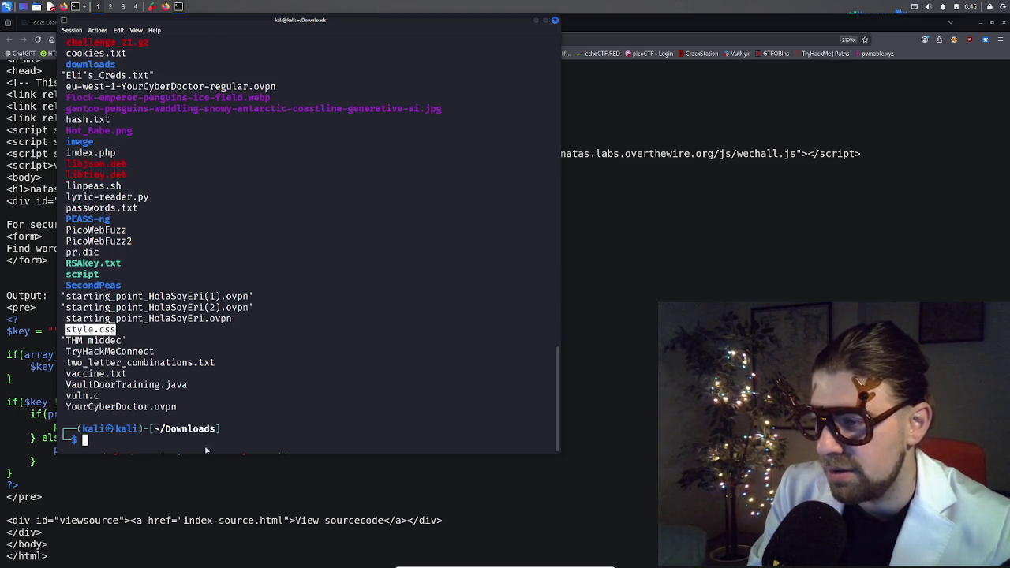
# Step: From the home folder, run 'grep -i Downloads/style.css' and interrupt it when it hangs
pyautogui.write('cd ')
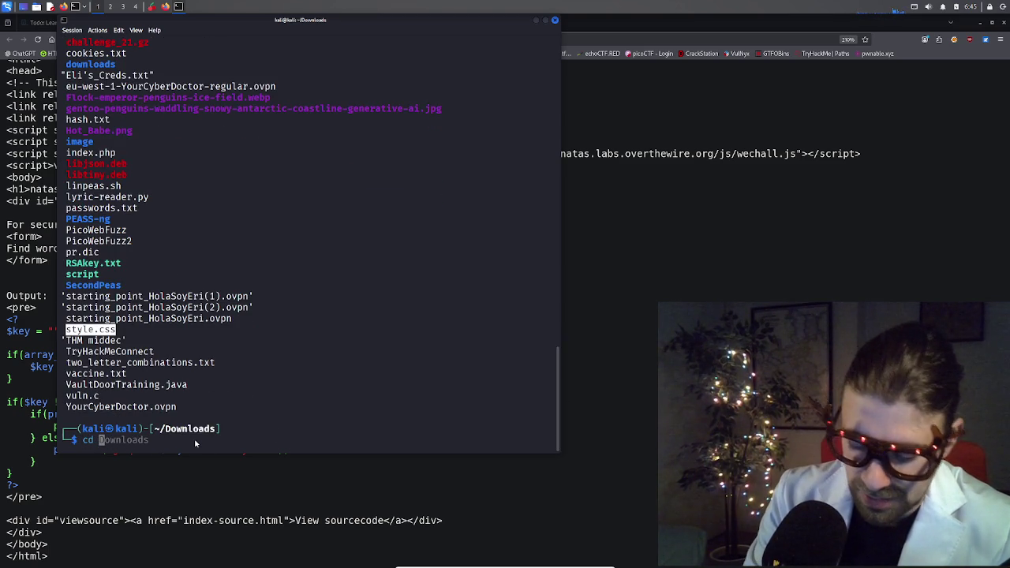
pyautogui.write('..')
pyautogui.press('Return')
pyautogui.write('grep')
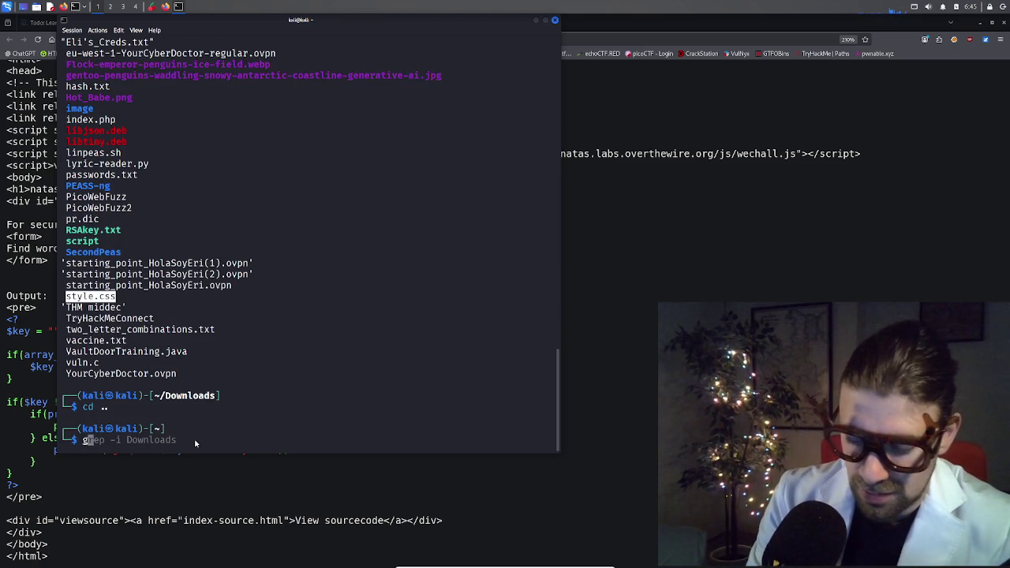
pyautogui.press('Right')
pyautogui.write('/s')
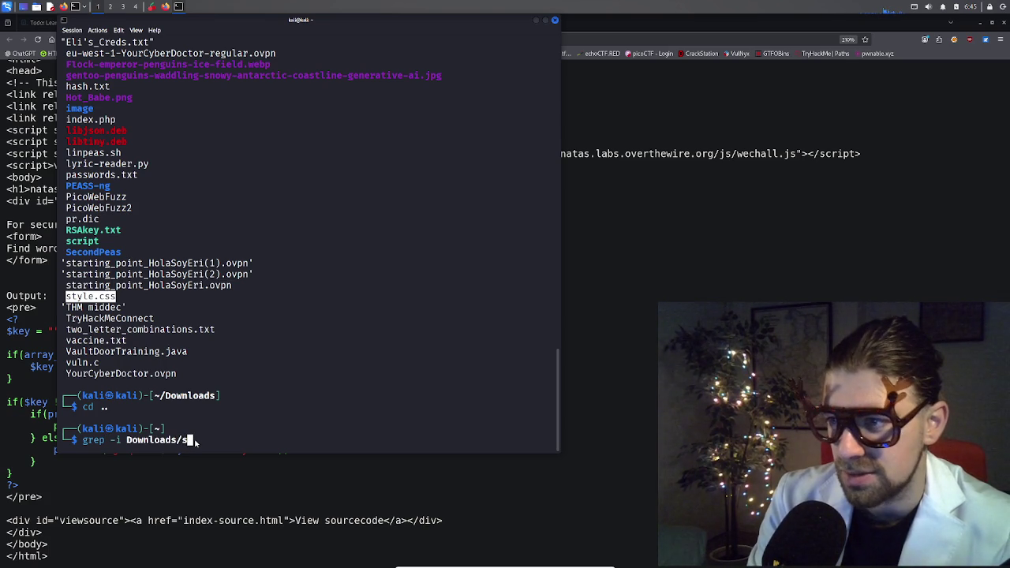
pyautogui.write('tyle.css')
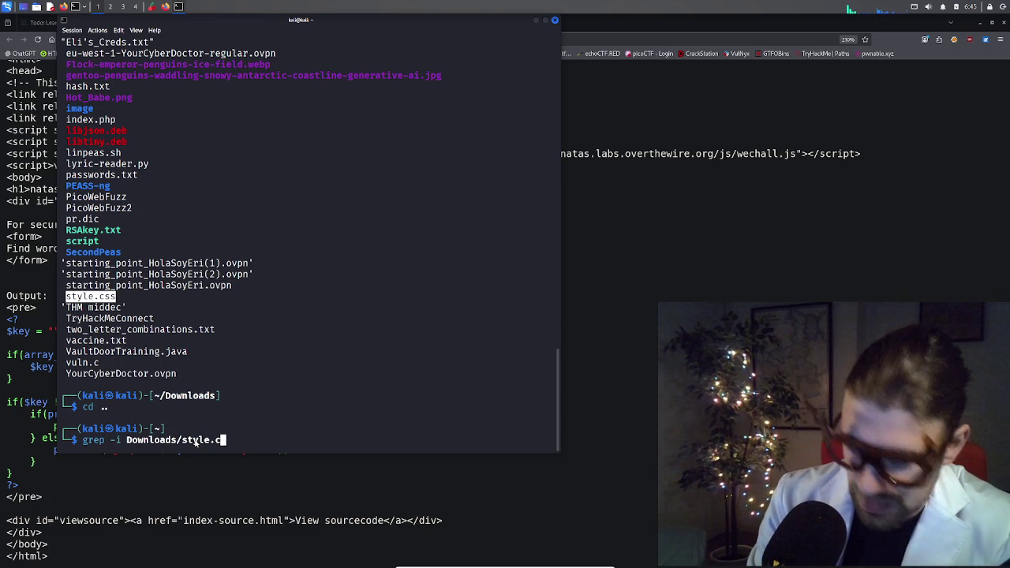
pyautogui.press('Return')
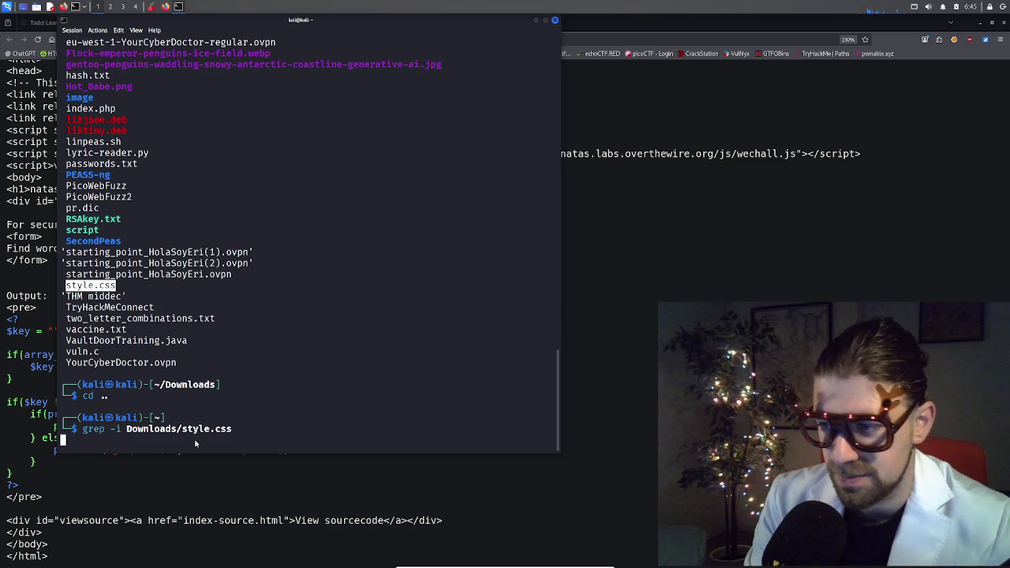
pyautogui.hotkey('ctrl', 'c')
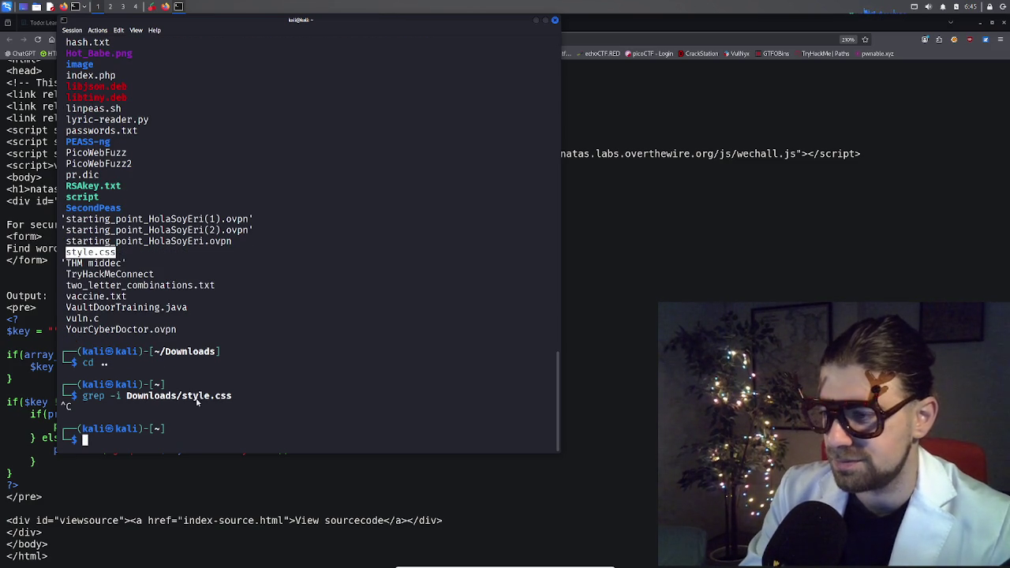
# Step: Copy the 'grep -i Downloads/style.css' command text, hide the terminal and open a blank Firefox tab
pyautogui.tripleClick(199, 396)
pyautogui.moveTo(231, 398); pyautogui.dragTo(82, 401)
pyautogui.press('Return')
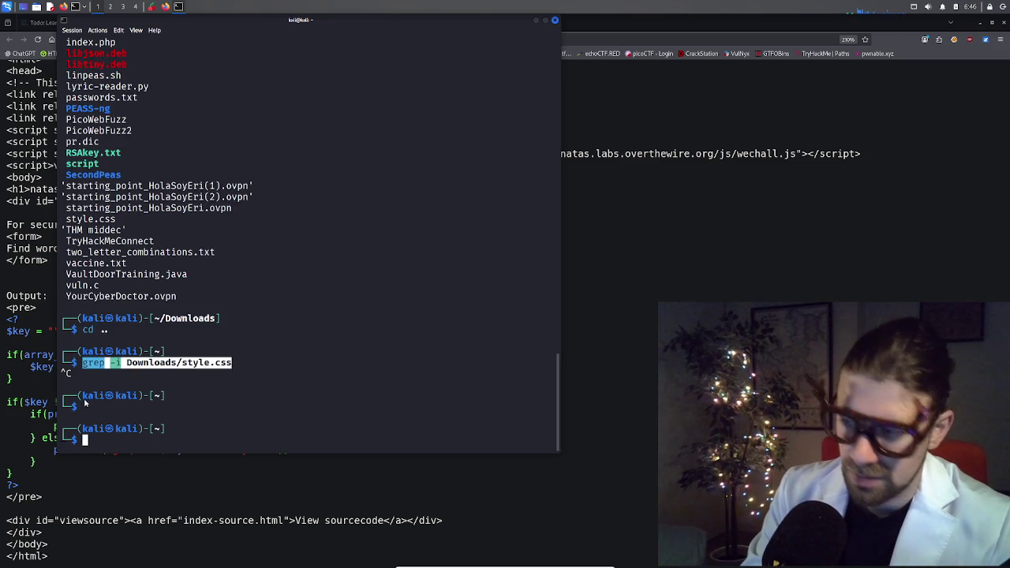
pyautogui.rightClick(141, 370)
pyautogui.click(164, 377)
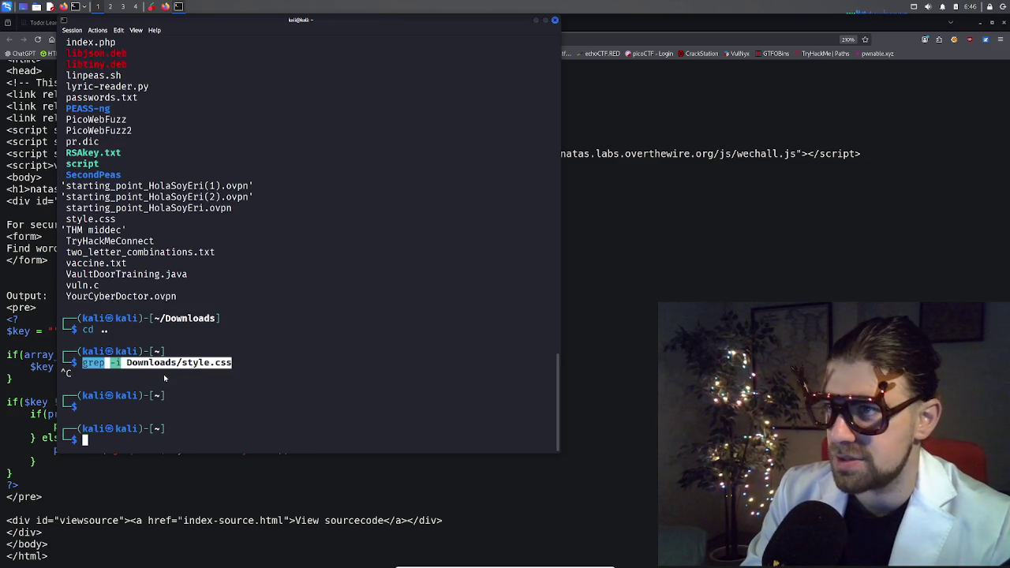
pyautogui.press('F12')
pyautogui.click(380, 22)
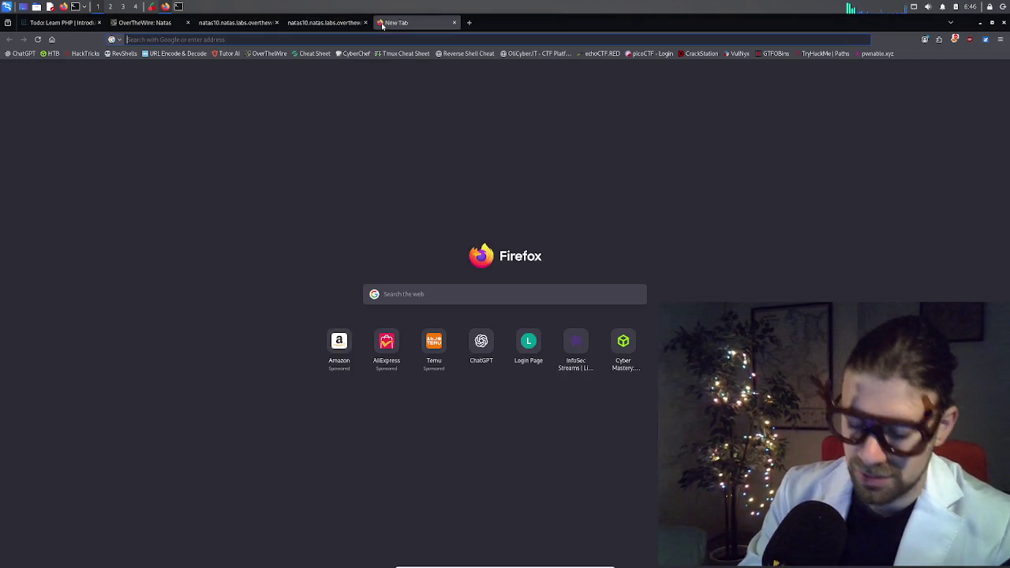
# Step: Enter a ChatGPT address in the new tab and bring up the ChatGPT page's dialog
pyautogui.write('cyha')
pyautogui.press('BackSpace')
pyautogui.press('BackSpace')
pyautogui.press('BackSpace')
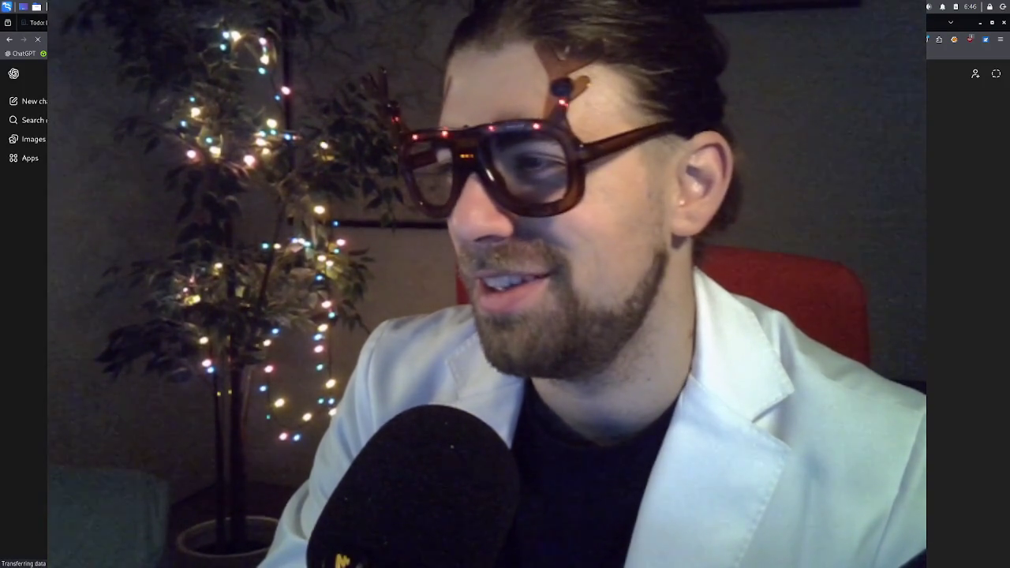
pyautogui.click(976, 75)
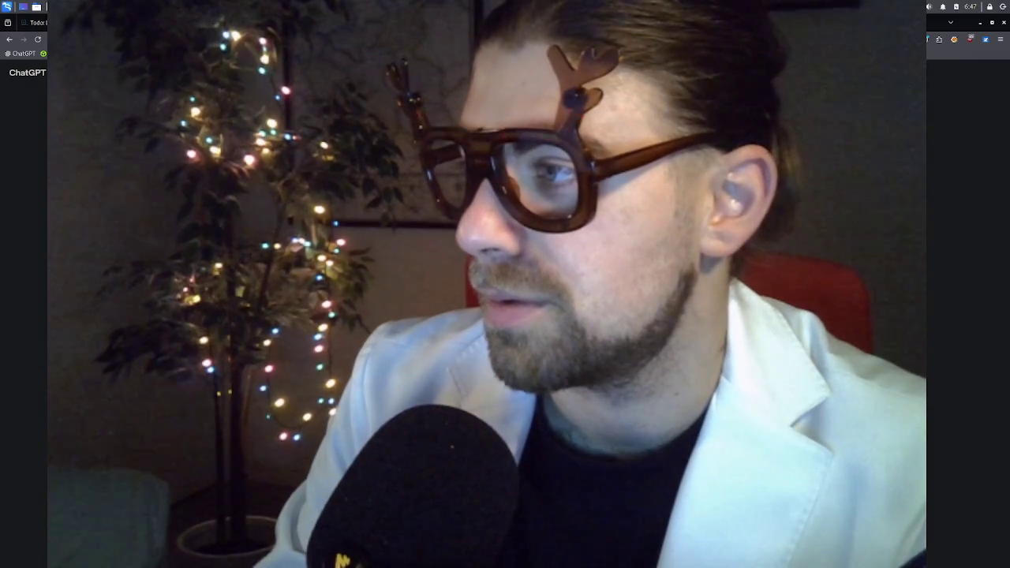
# Step: Reload the ChatGPT page to get a fresh, empty chat
pyautogui.press('F5')
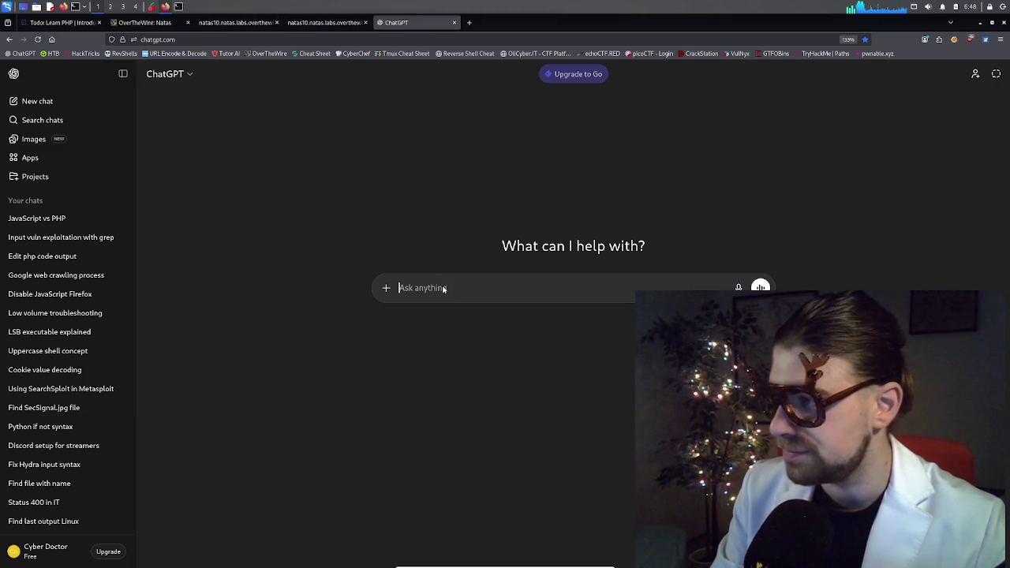
# Step: Send the pasted grep command asking why it doesn't display style.css and instead buffers forever
pyautogui.hotkey('ctrl', 'v')
pyautogui.hotkey('ctrl', 'v')
pyautogui.hotkey('ctrl', 'z')
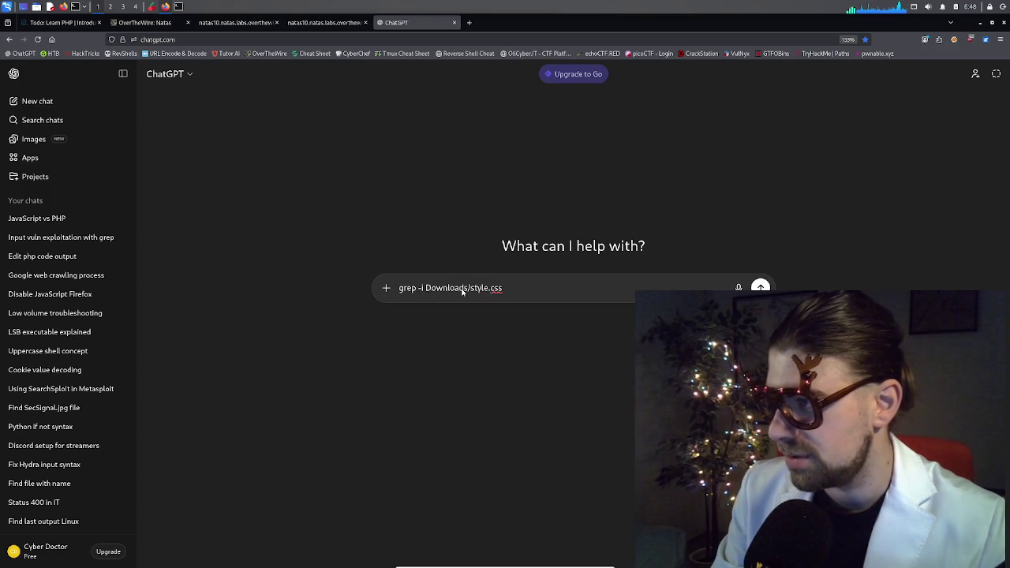
pyautogui.click(399, 288)
pyautogui.write('Why do')
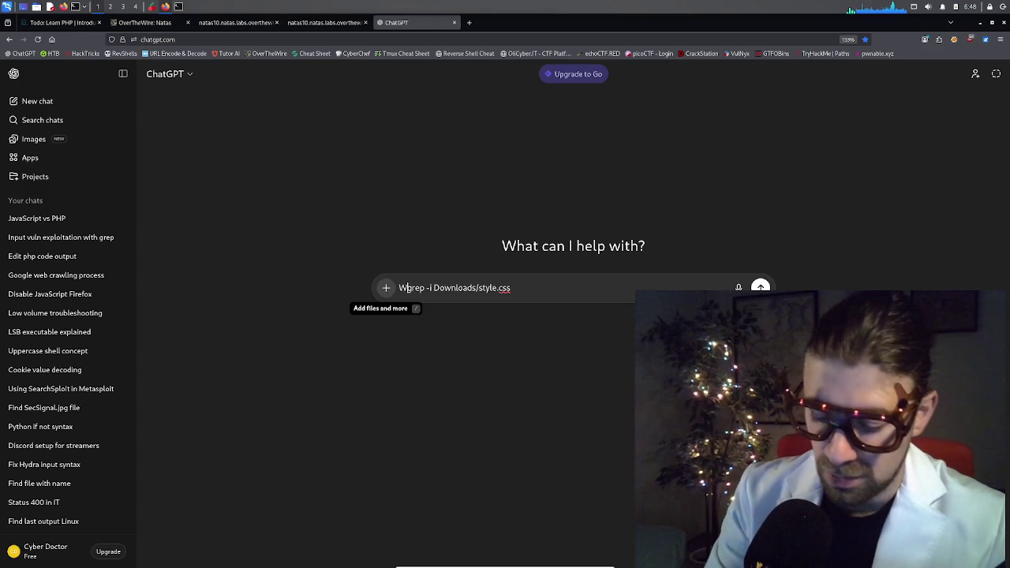
pyautogui.write('es this not dis')
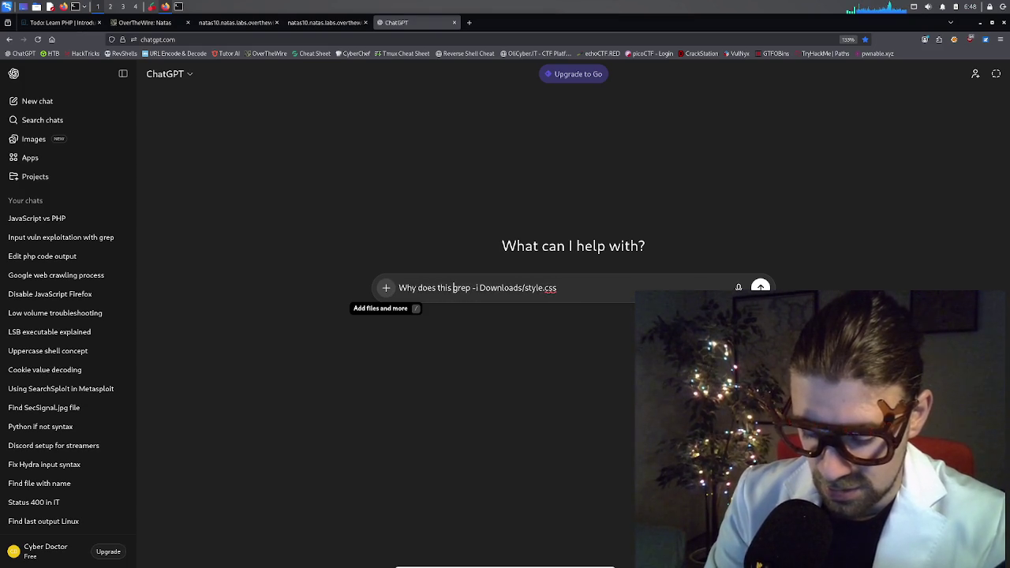
pyautogui.write('cp')
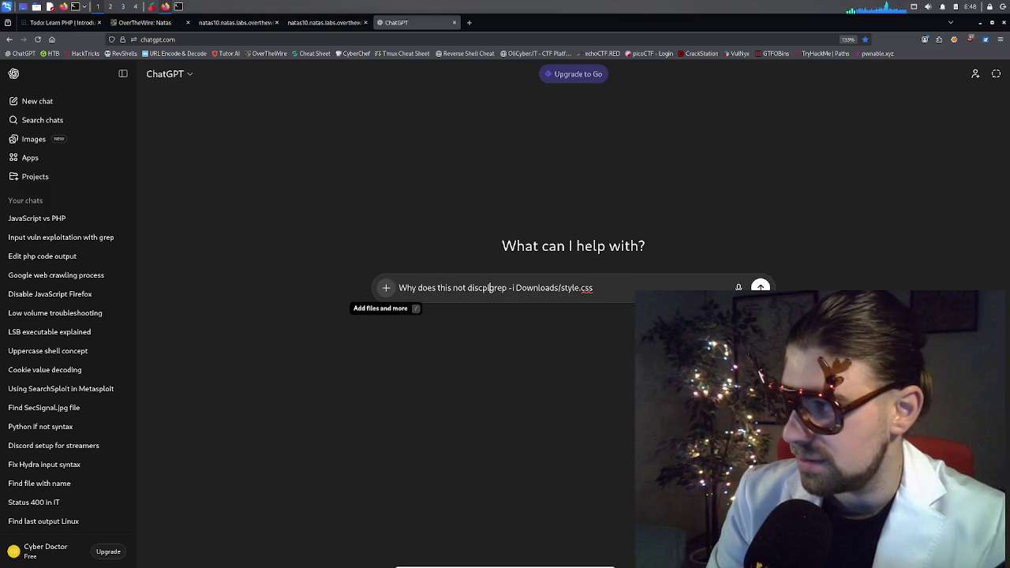
pyautogui.press('BackSpace')
pyautogui.press('BackSpace')
pyautogui.write('play the ')
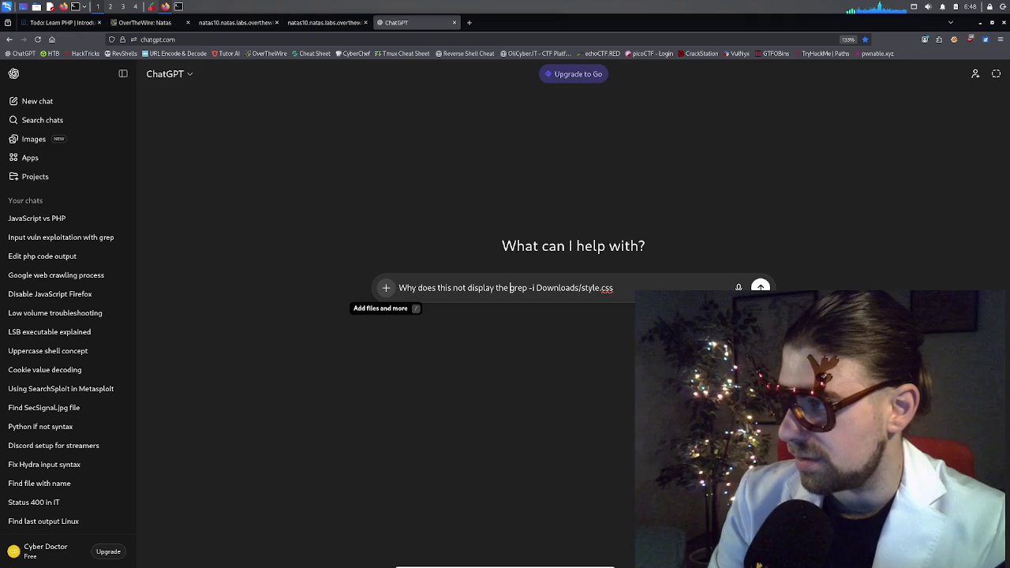
pyautogui.write('style')
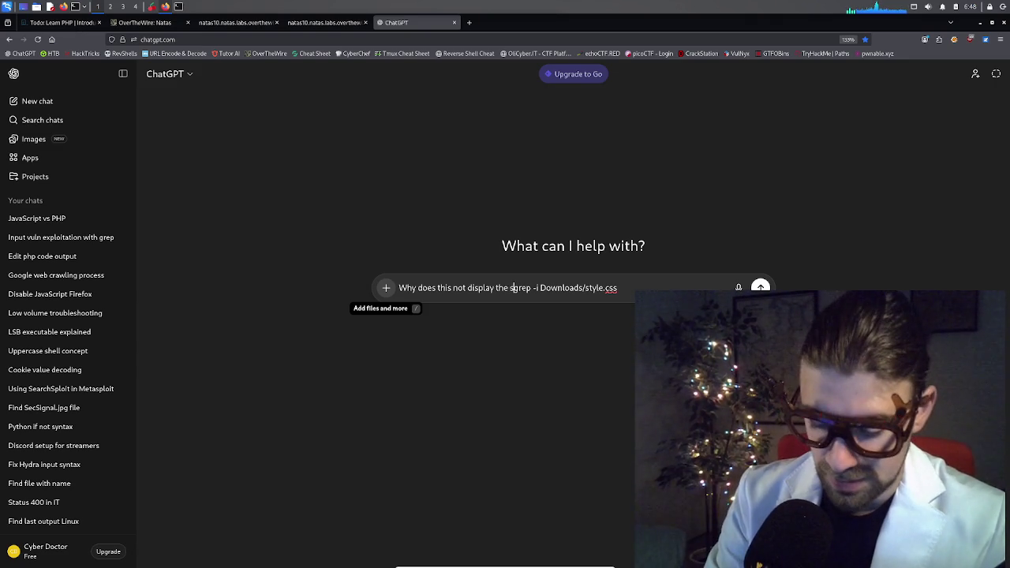
pyautogui.write('.css file? Instr')
pyautogui.press('BackSpace')
pyautogui.press('BackSpace')
pyautogui.write('ead it just buffers forever')
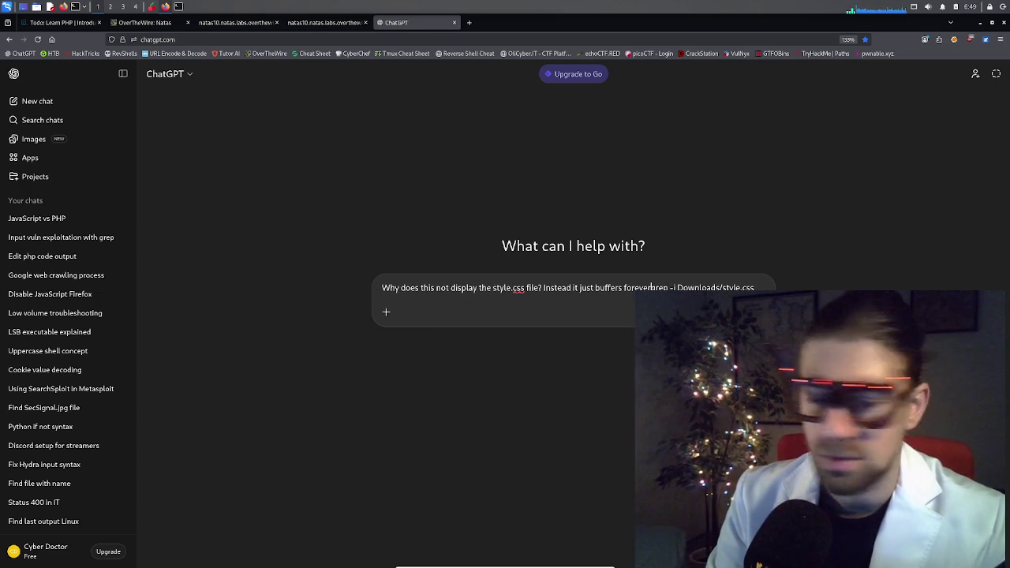
pyautogui.hotkey('shift', 'Return')
pyautogui.hotkey('shift', 'Return')
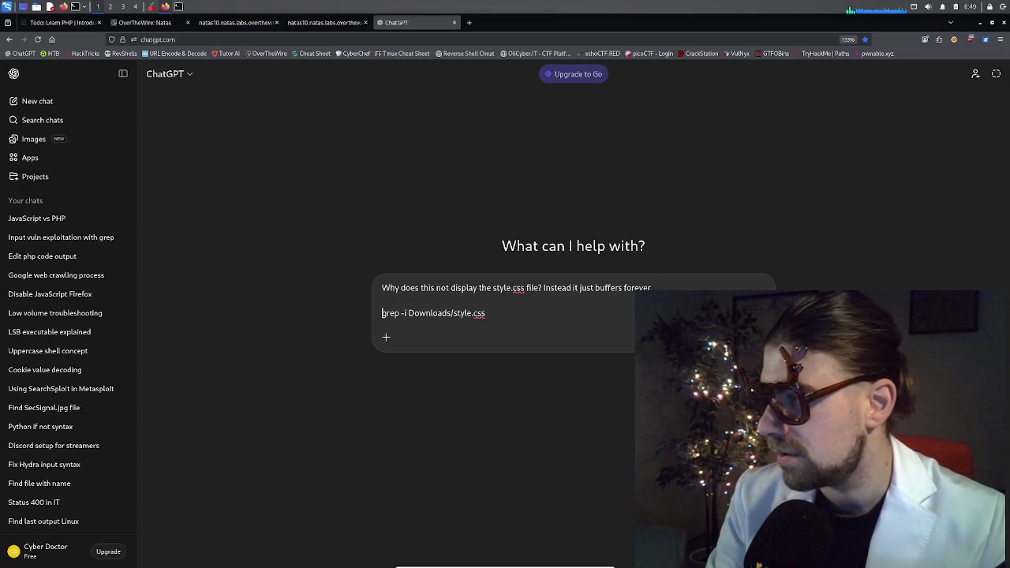
pyautogui.press('Return')
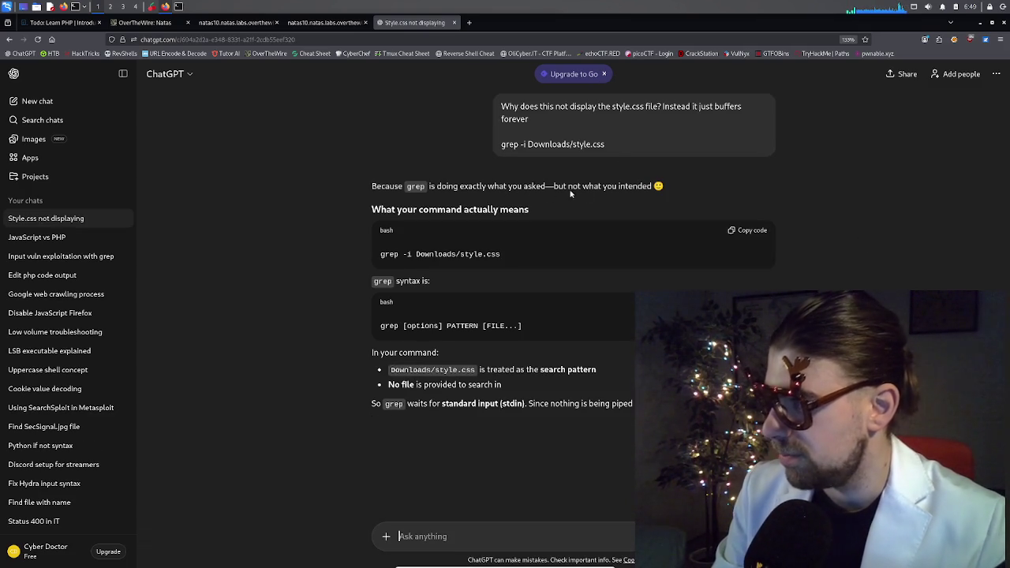
# Step: Scroll through ChatGPT's answer down to the 'What you probably meant to do' suggestions
pyautogui.scroll(-1, 454, 241)
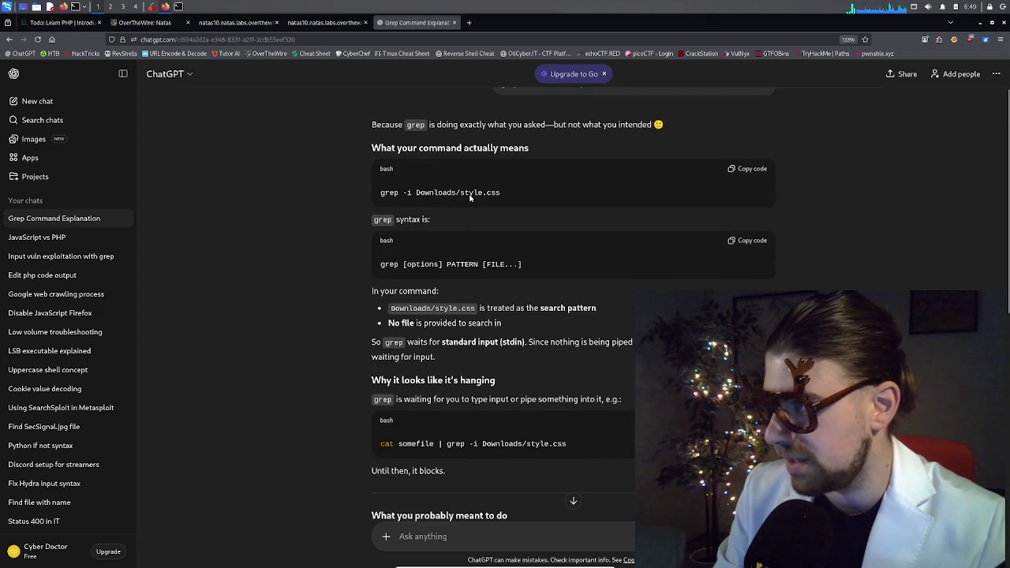
pyautogui.scroll(-1, 463, 201)
pyautogui.scroll(1, 425, 251)
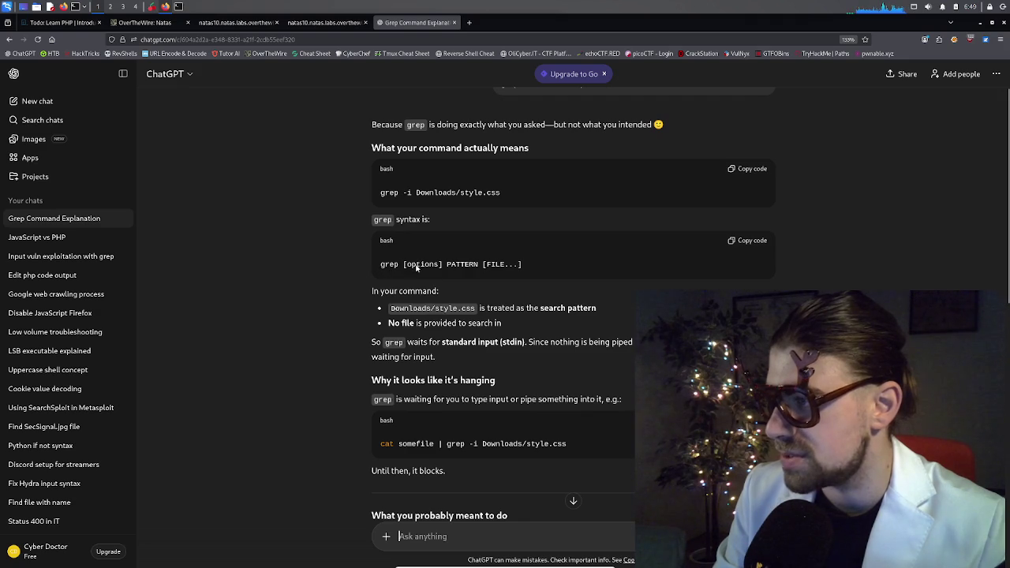
pyautogui.scroll(-1, 496, 302)
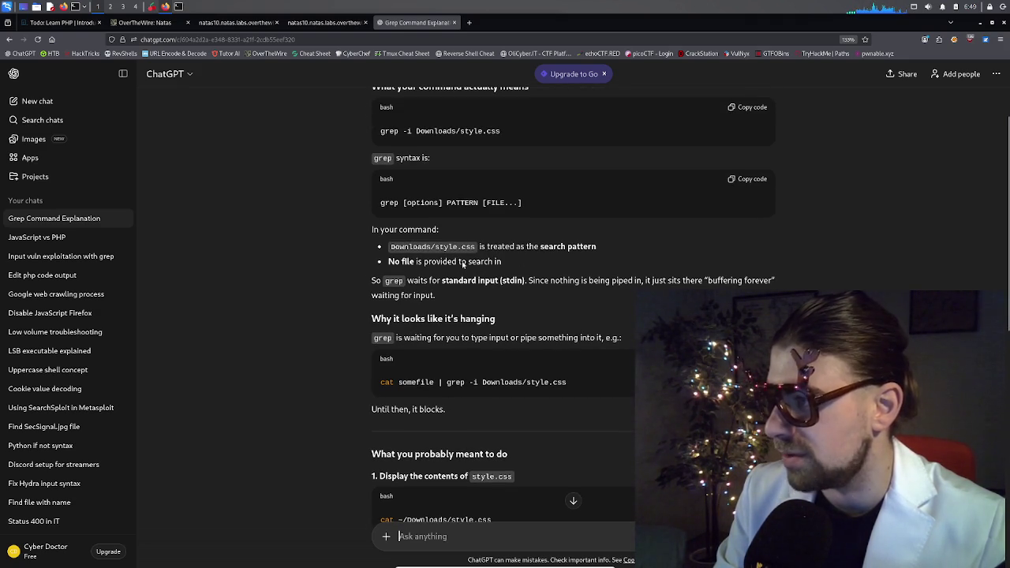
pyautogui.scroll(-1, 455, 268)
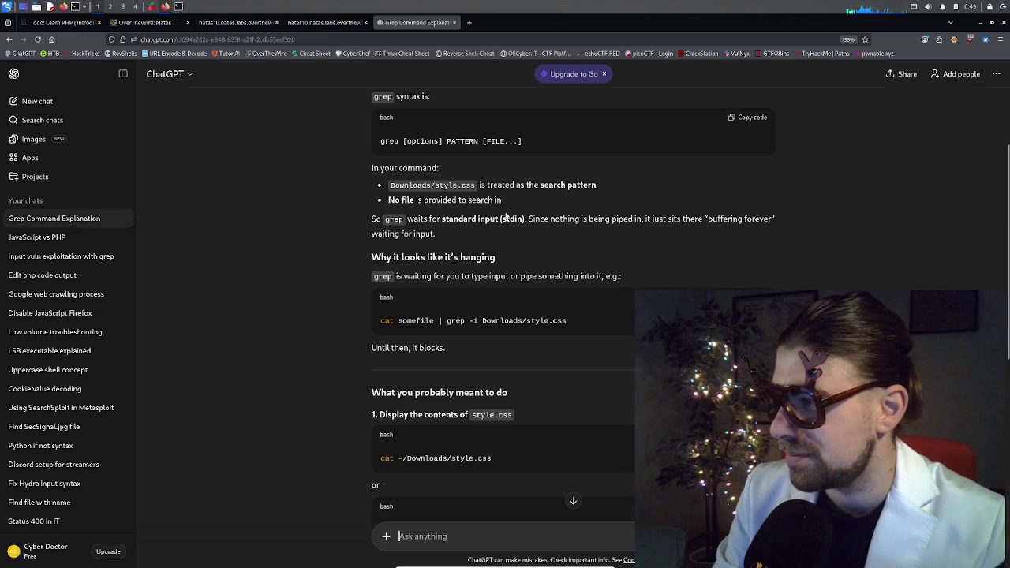
pyautogui.scroll(-2, 473, 224)
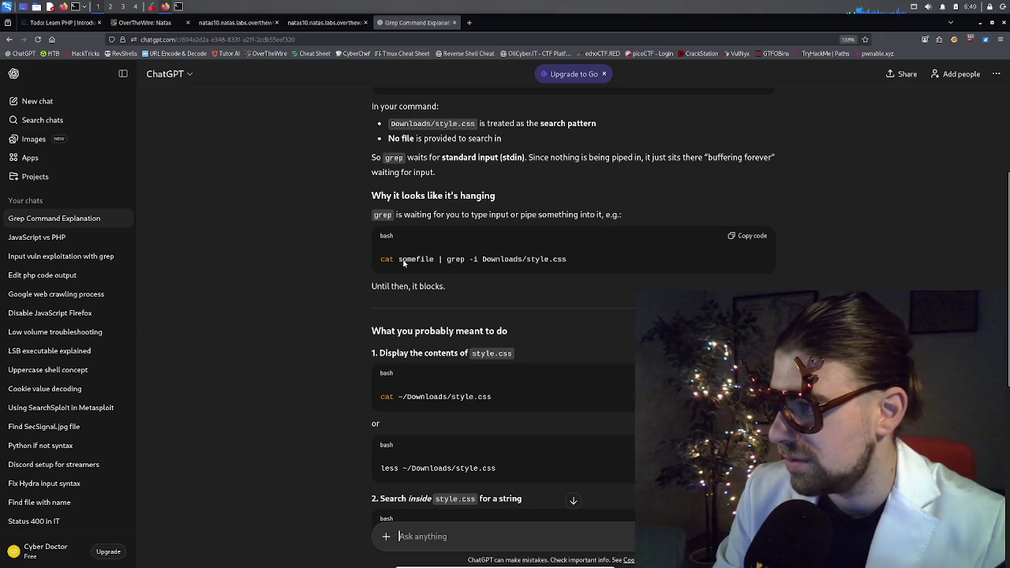
pyautogui.scroll(-2, 476, 261)
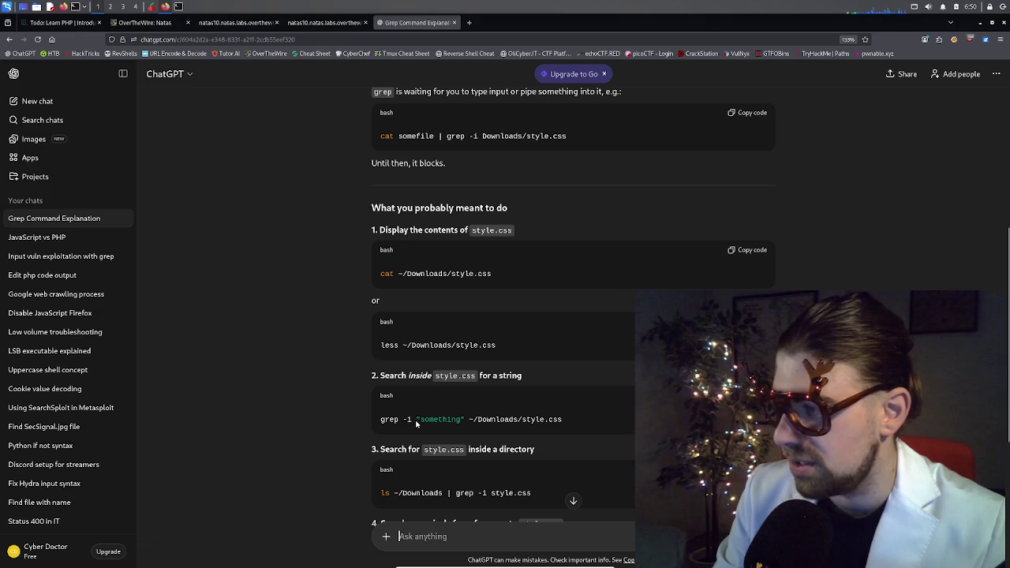
# Step: Select the quoted "something" pattern in the suggested 'grep -i' example for copying
pyautogui.moveTo(416, 424); pyautogui.dragTo(561, 422)
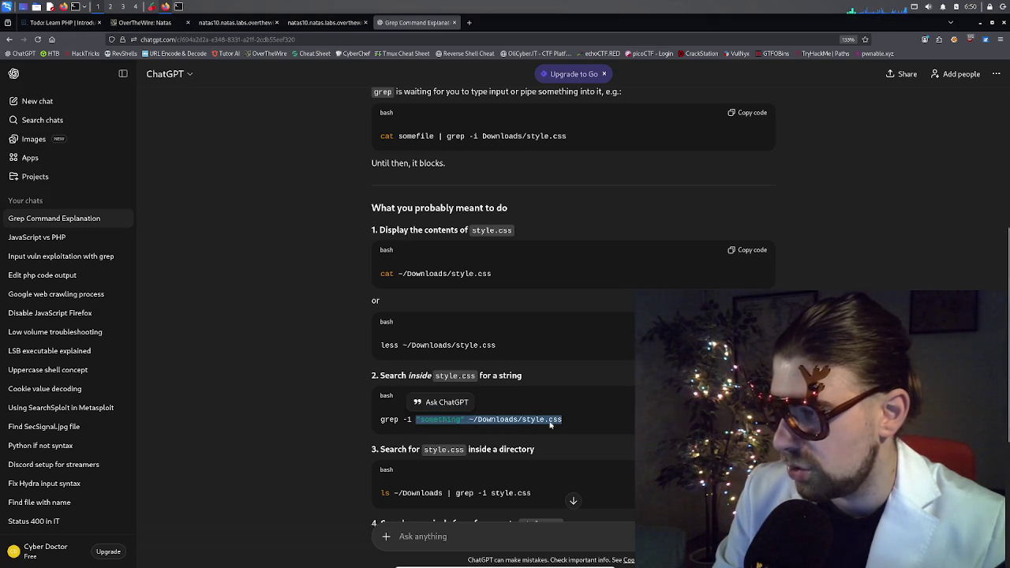
pyautogui.click(430, 426)
pyautogui.doubleClick(439, 426)
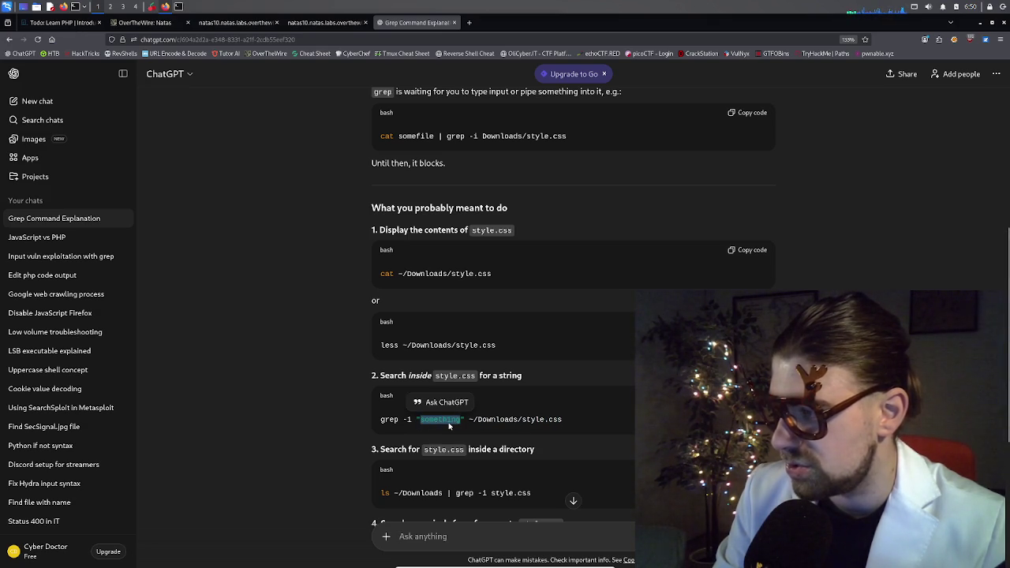
pyautogui.click(450, 425)
pyautogui.doubleClick(448, 424)
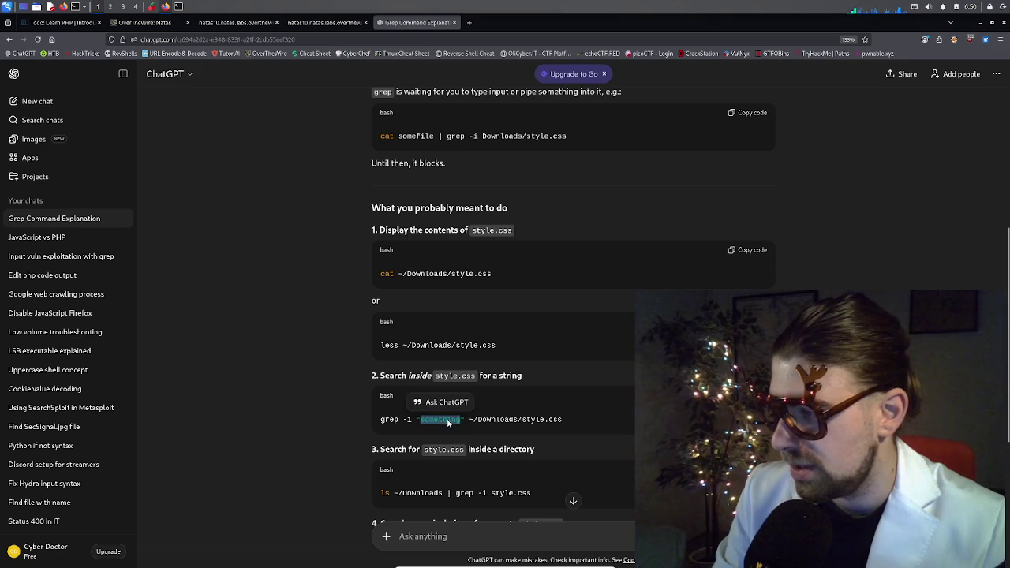
pyautogui.doubleClick(448, 423)
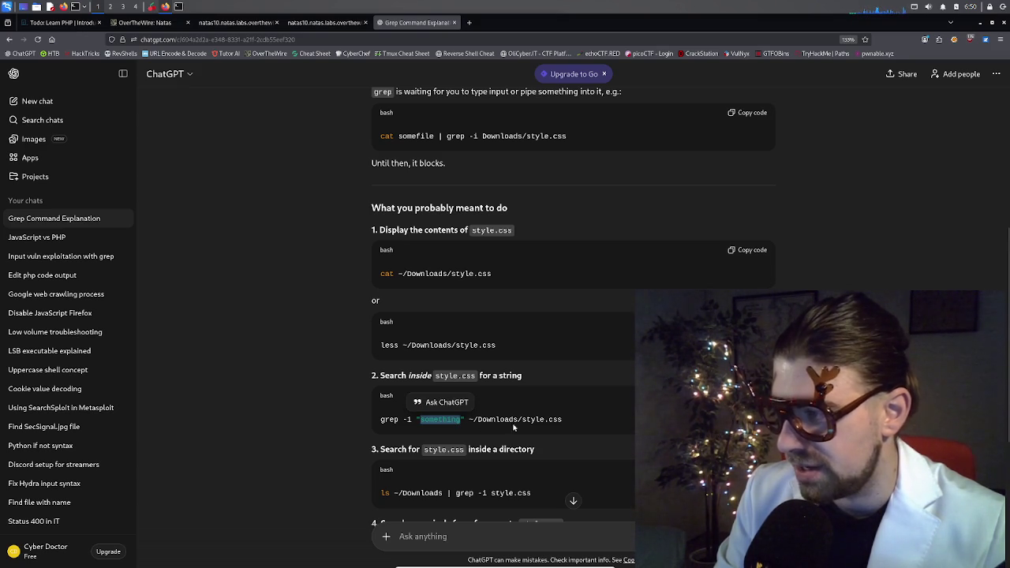
pyautogui.click(454, 425)
pyautogui.moveTo(465, 420)
pyautogui.mouseDown()
pyautogui.moveTo(414, 422)
pyautogui.moveTo(467, 424)
pyautogui.mouseUp()
pyautogui.hotkey('ctrl', 'c')
pyautogui.click(416, 424)
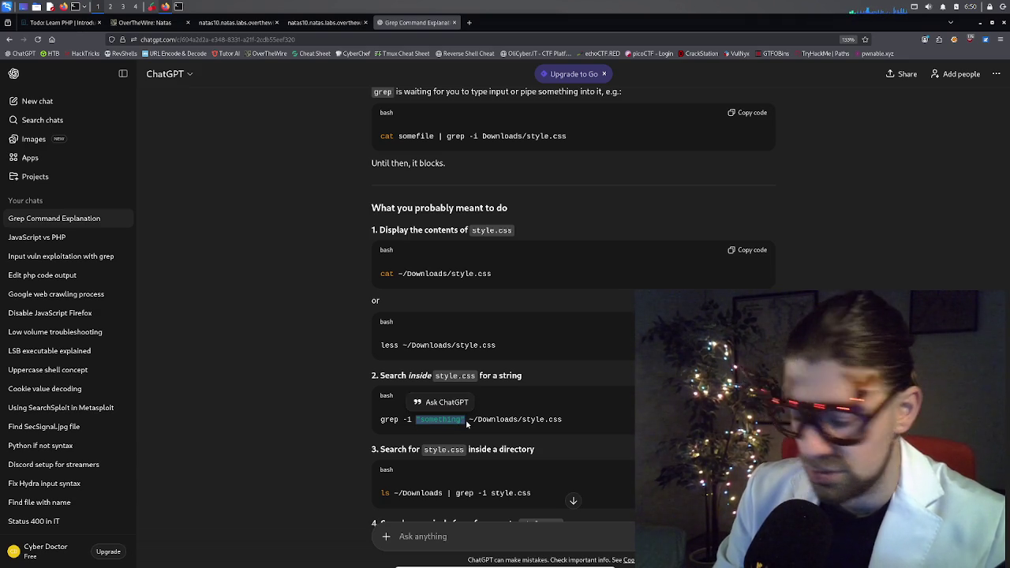
# Step: Paste "something" into the natas10 search field and trim it down to 's'
pyautogui.click(320, 22)
pyautogui.click(233, 22)
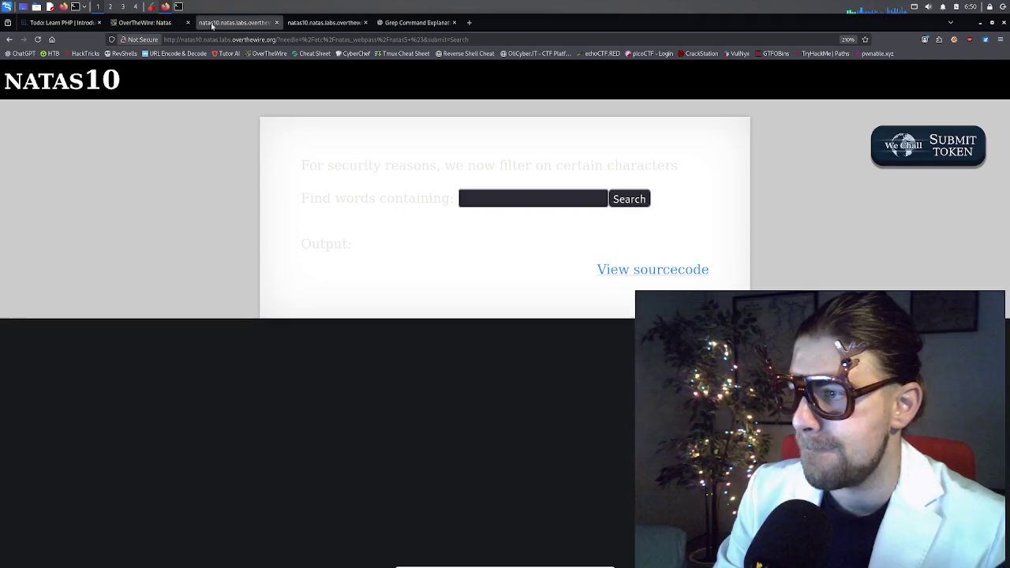
pyautogui.click(466, 197)
pyautogui.hotkey('ctrl', 'v')
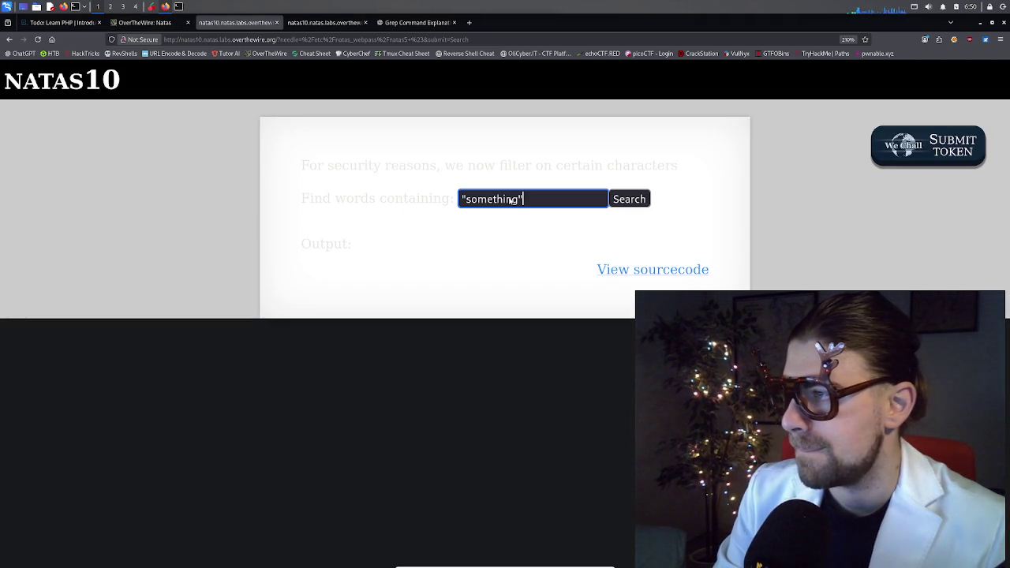
pyautogui.moveTo(516, 201); pyautogui.dragTo(474, 202)
pyautogui.press('BackSpace')
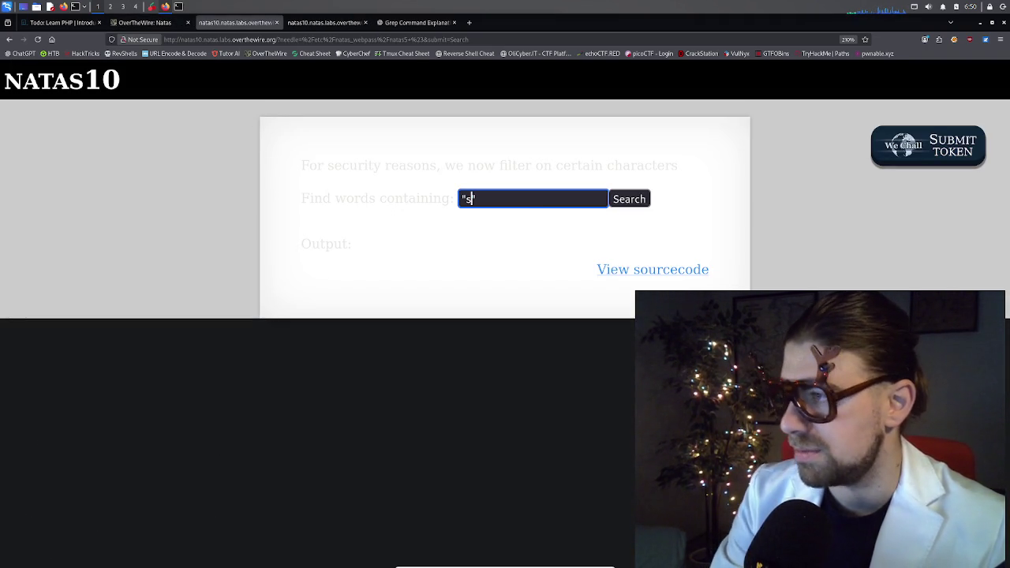
# Step: Look over the natas10 page source, then bring up the CherryTree php notes
pyautogui.click(505, 206)
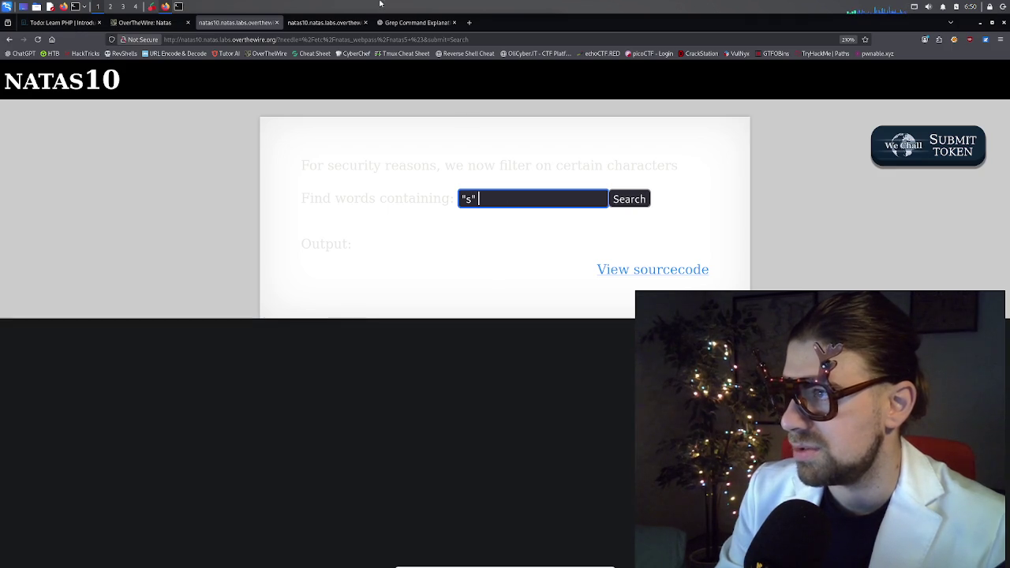
pyautogui.click(324, 23)
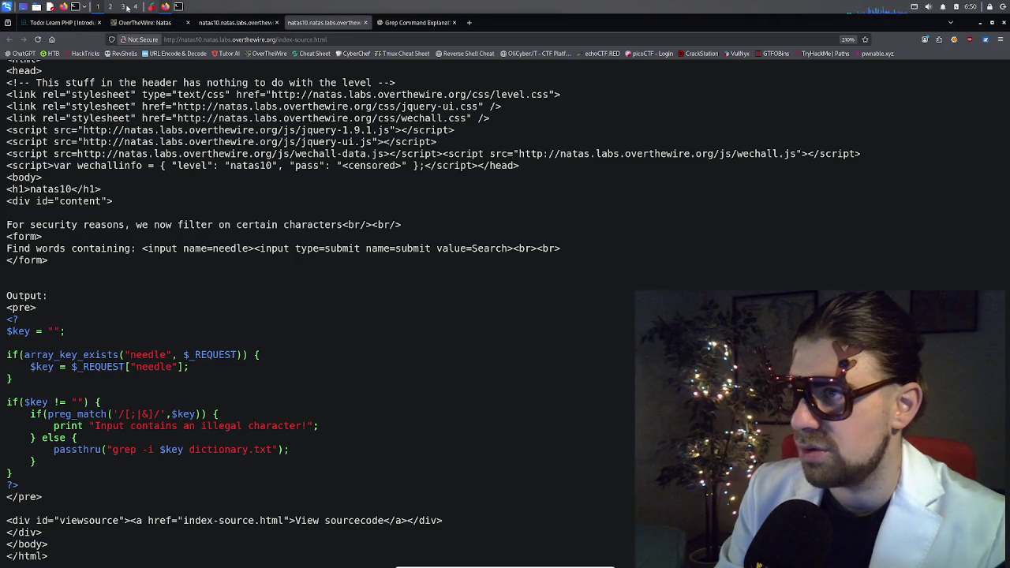
pyautogui.click(152, 9)
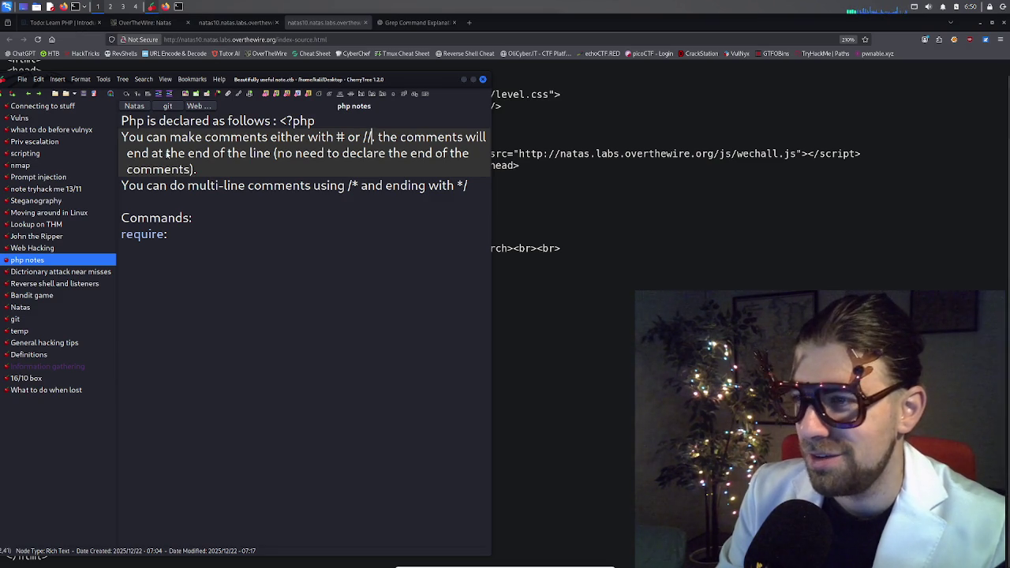
# Step: Open Web Hacking > Natas in CherryTree to view saved passwords, then return to Firefox
pyautogui.click(44, 248)
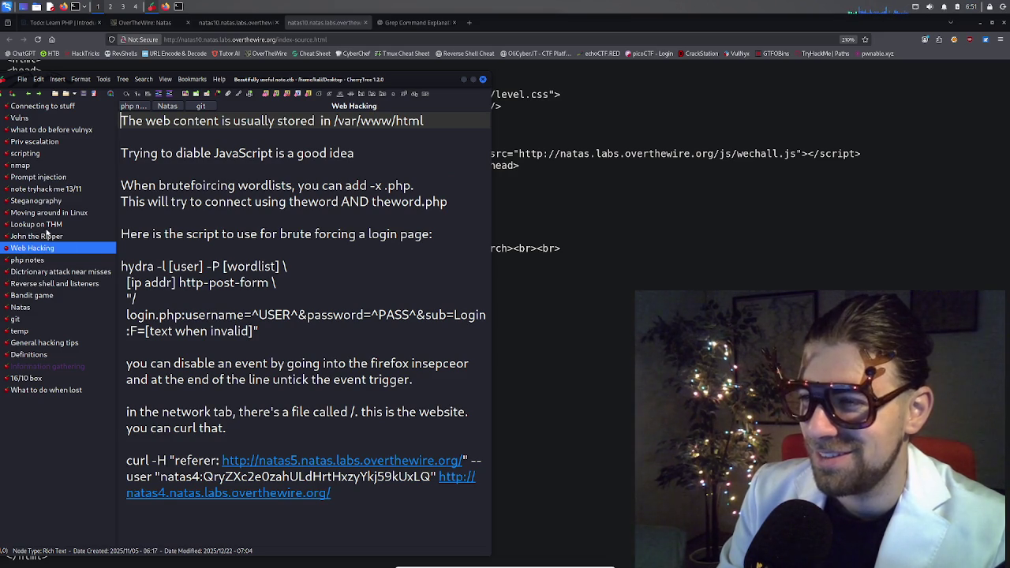
pyautogui.click(38, 309)
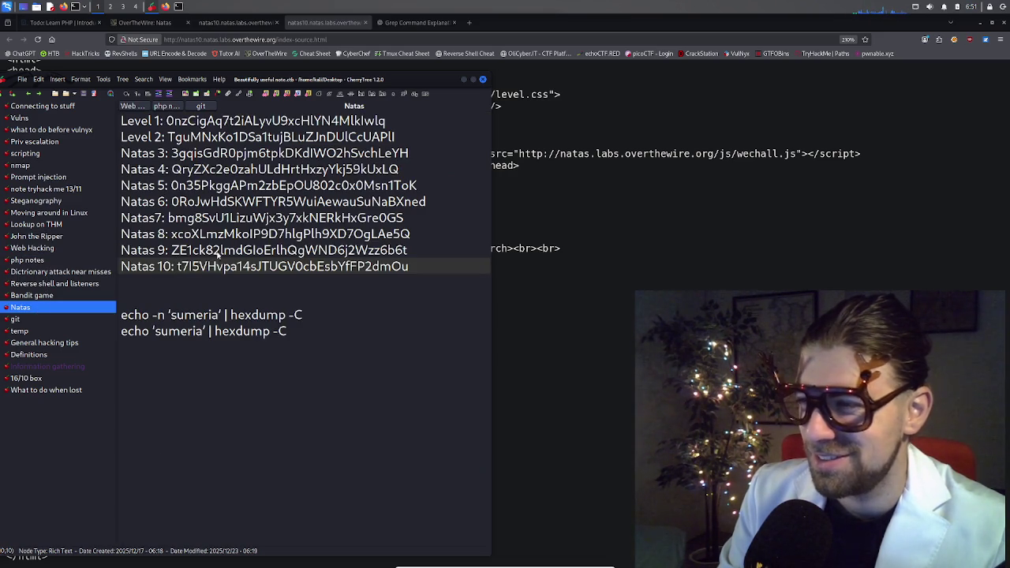
pyautogui.click(246, 268)
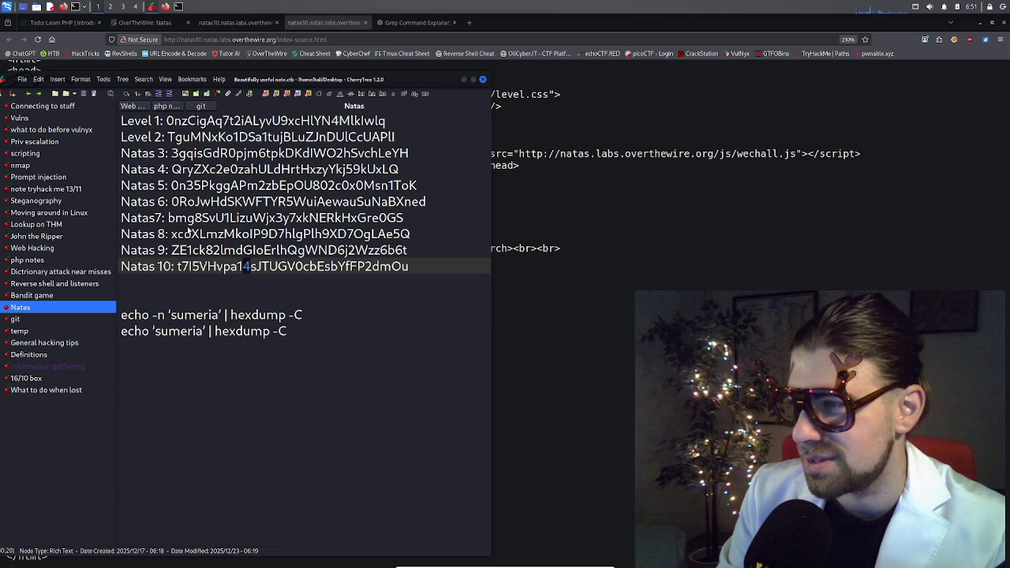
pyautogui.click(529, 259)
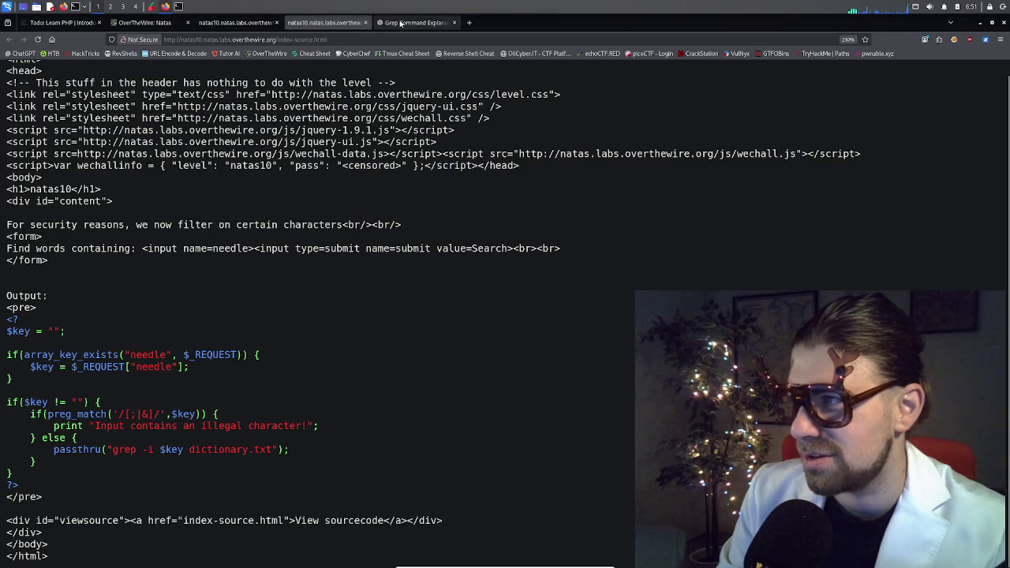
# Step: Reduce the natas10 search term to a single asterisk
pyautogui.click(395, 24)
pyautogui.click(324, 22)
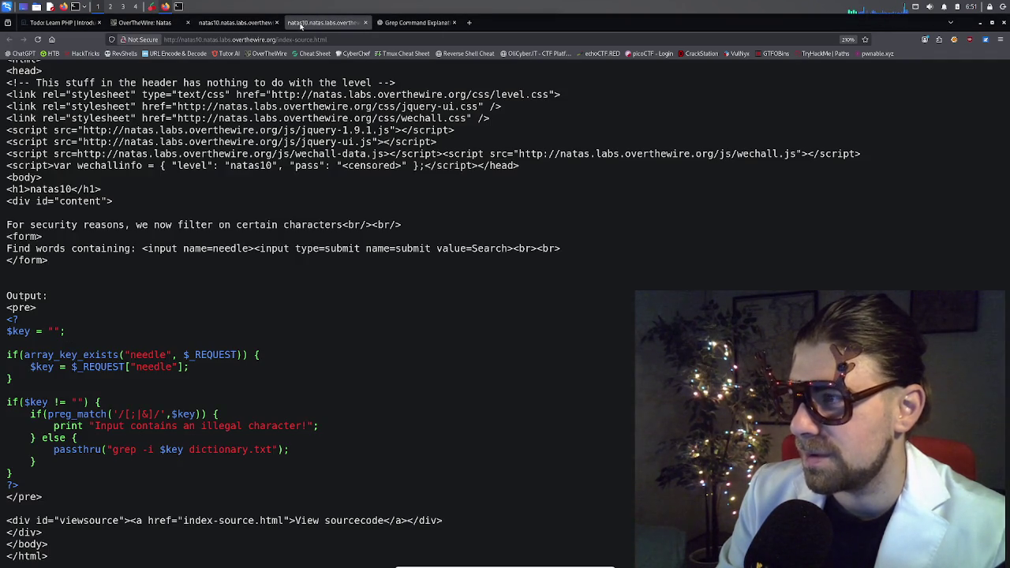
pyautogui.click(236, 22)
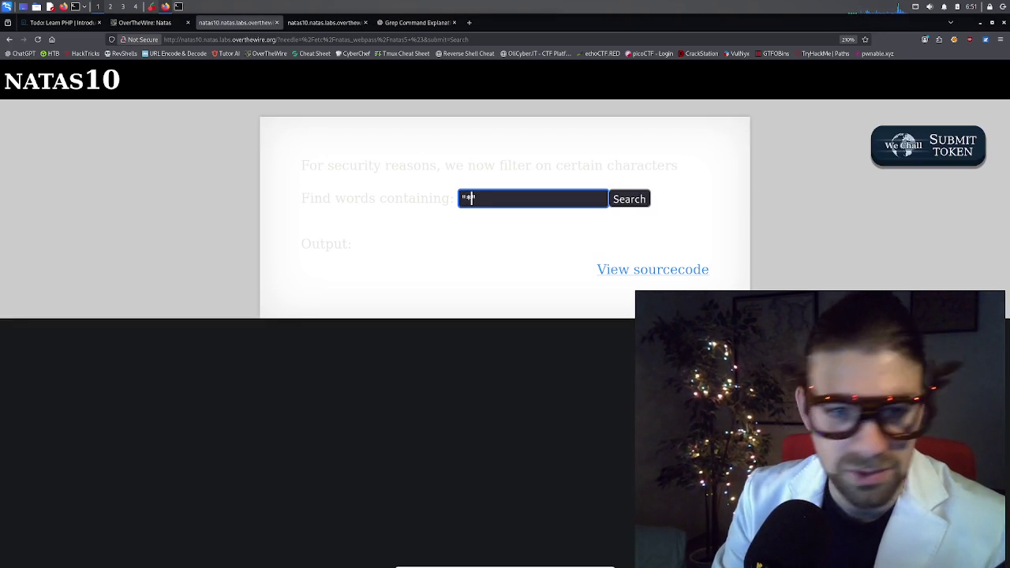
pyautogui.write('"')
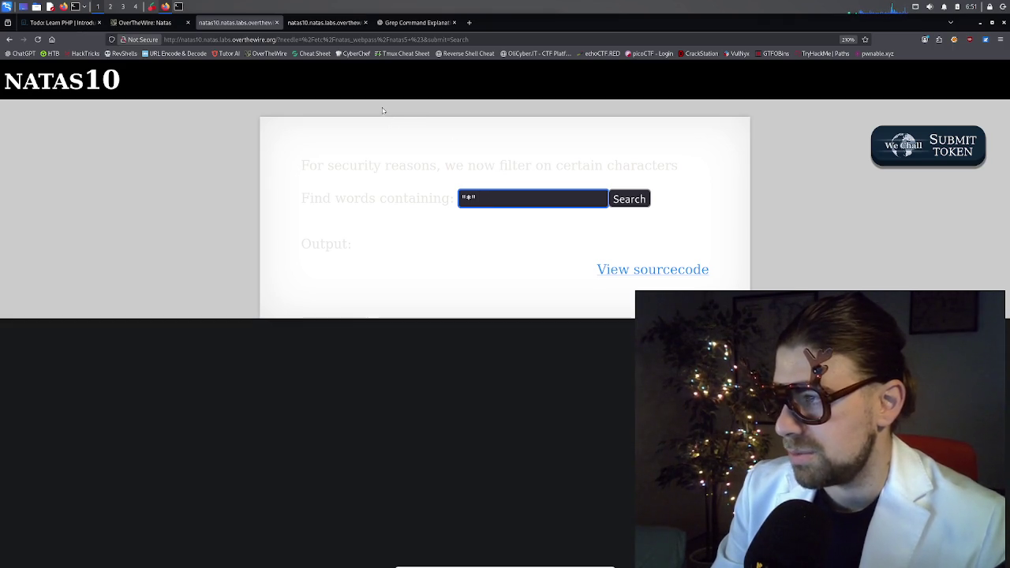
pyautogui.press('BackSpace')
pyautogui.press('BackSpace')
pyautogui.press('BackSpace')
pyautogui.press('BackSpace')
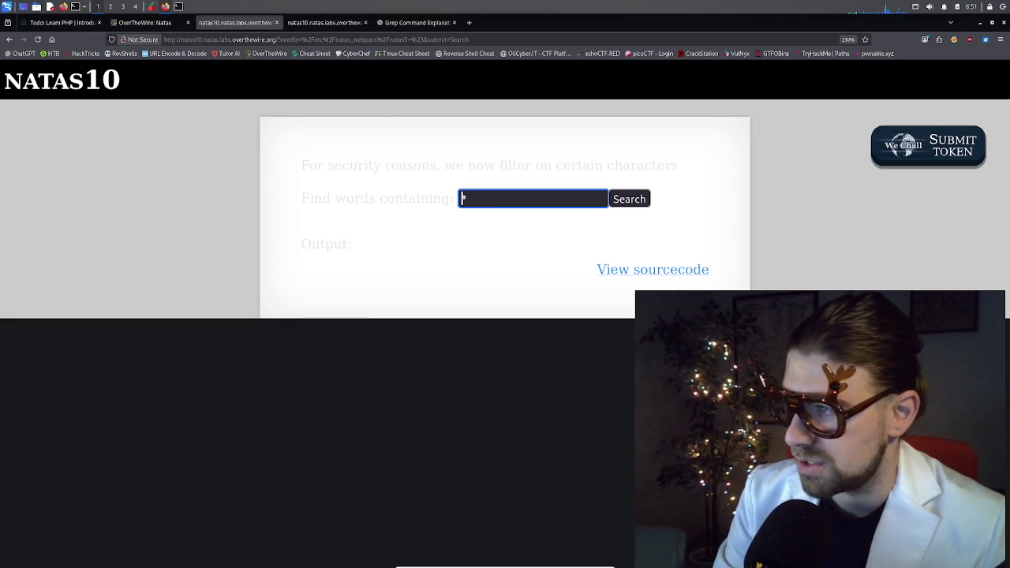
pyautogui.write('*')
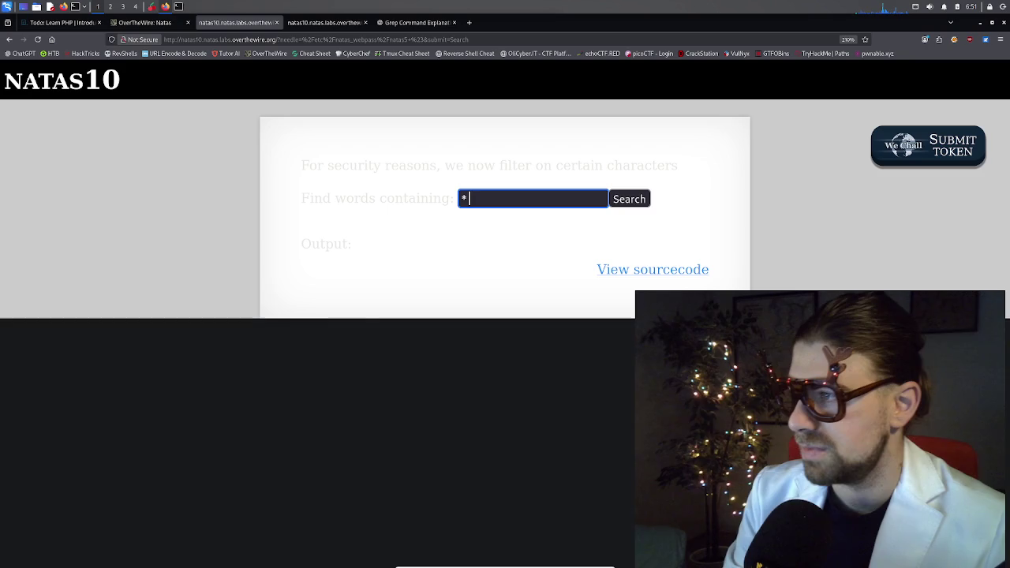
# Step: Copy /etc/natas_webpass/natas5 from the Natas intro page and paste it after the asterisk
pyautogui.click(431, 25)
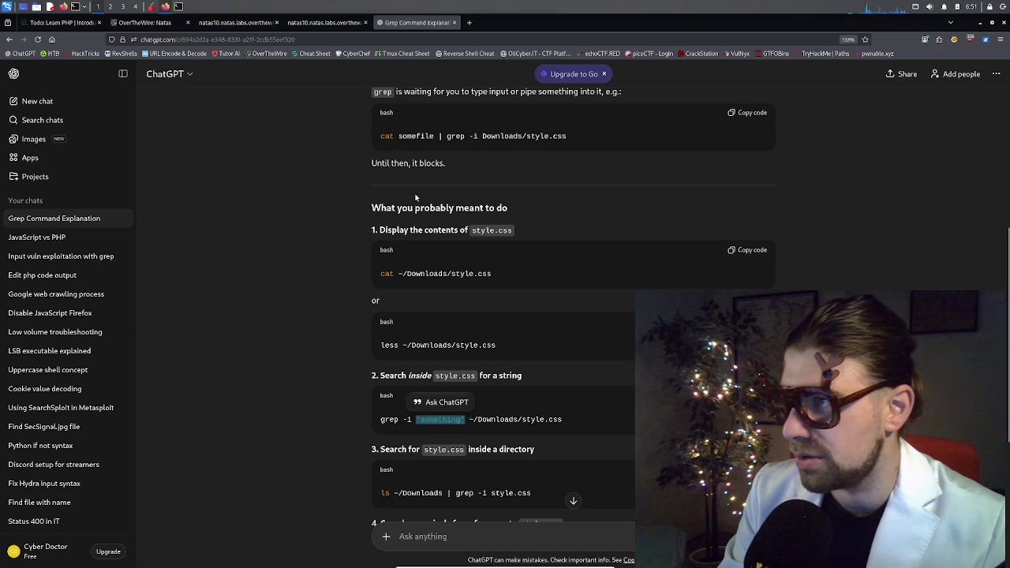
pyautogui.click(236, 22)
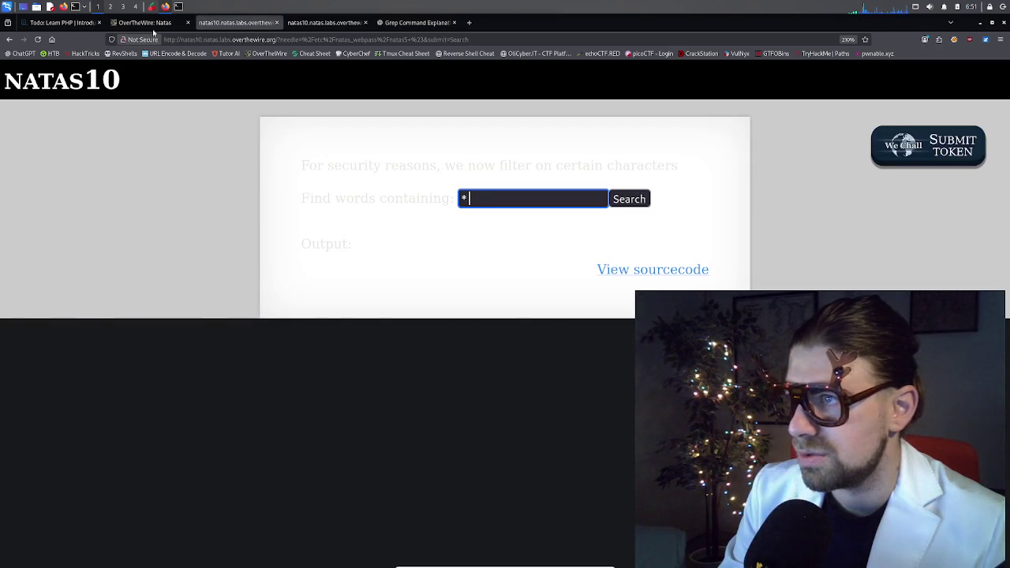
pyautogui.click(144, 22)
pyautogui.rightClick(186, 222)
pyautogui.click(211, 233)
pyautogui.click(320, 22)
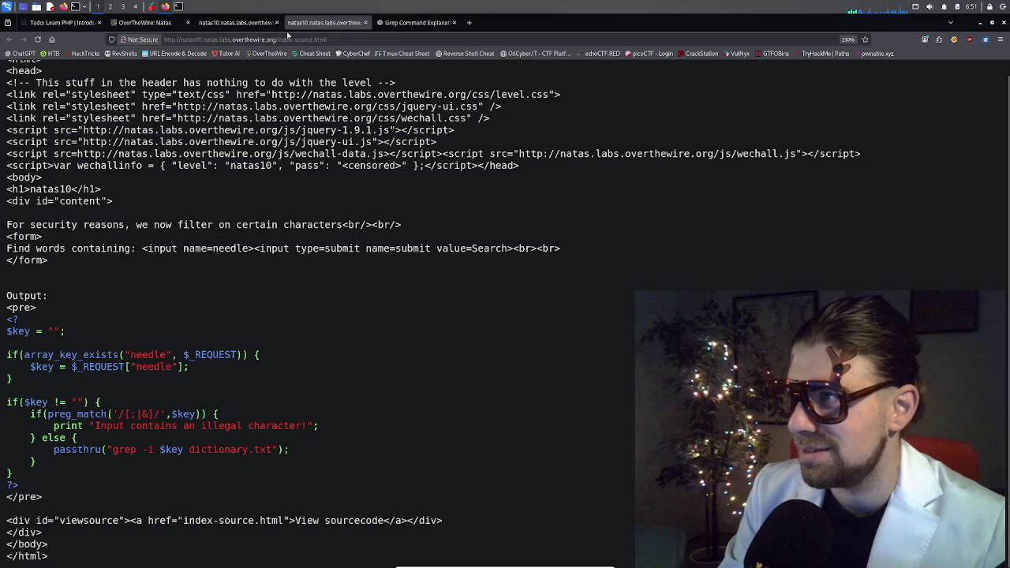
pyautogui.click(237, 22)
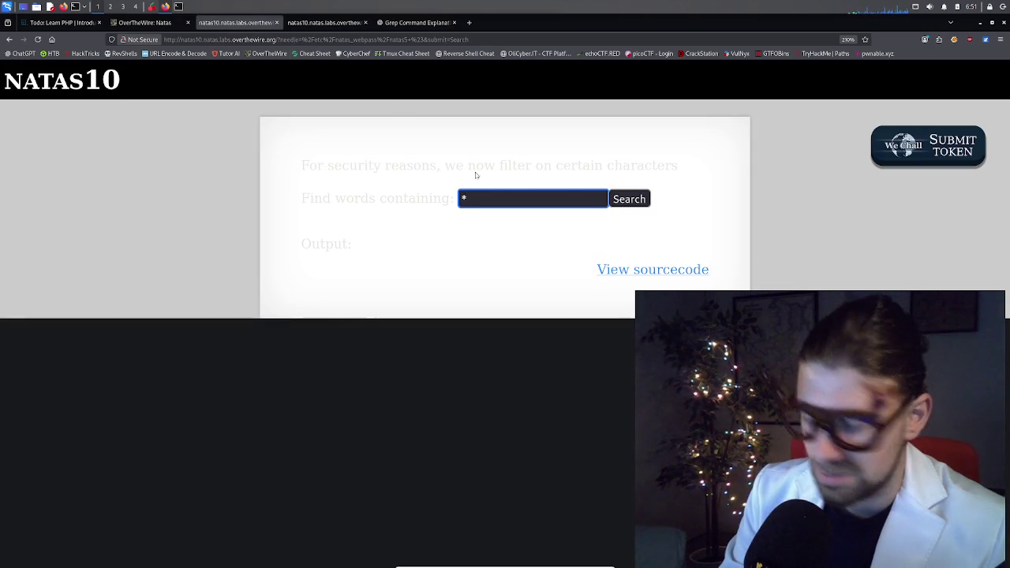
pyautogui.hotkey('ctrl', 'v')
# Step: Change the path to natas10 and search for '* /etc/natas_webpass/natas10'
pyautogui.press('BackSpace')
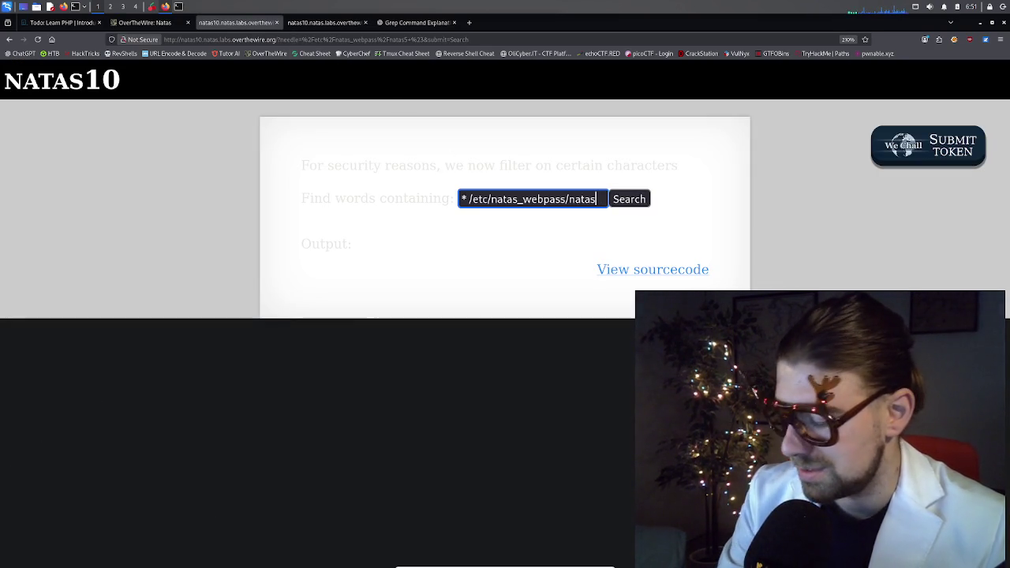
pyautogui.write('10')
pyautogui.click(622, 199)
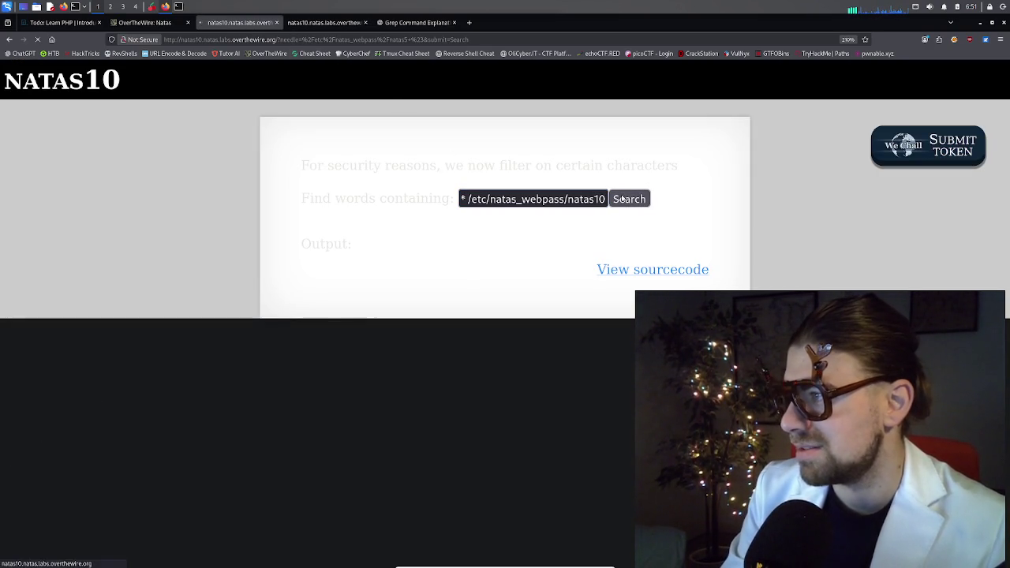
# Step: Scroll through the output listing lines from index-source.html and index.php
pyautogui.scroll(-3, 622, 199)
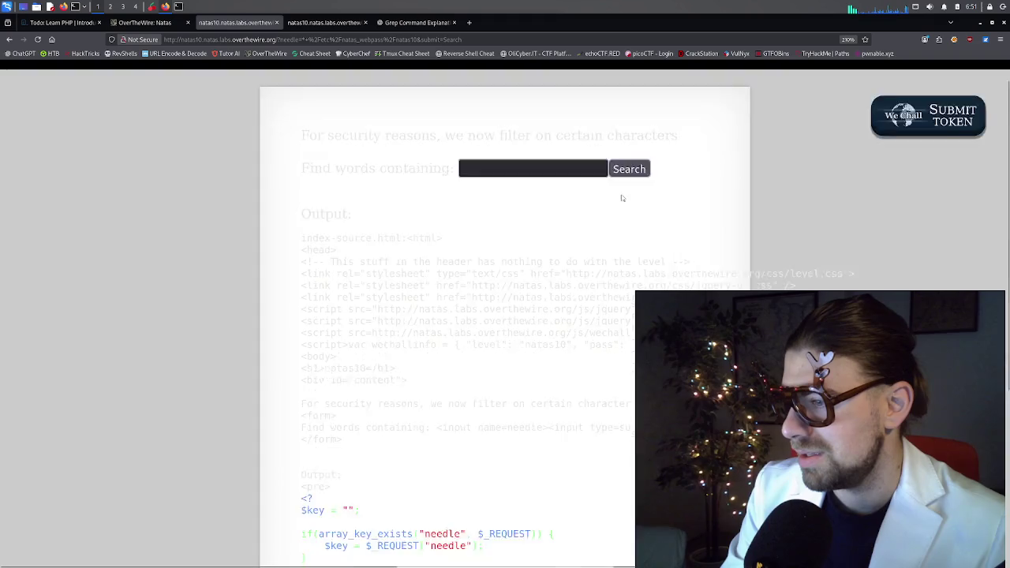
pyautogui.scroll(-2, 623, 199)
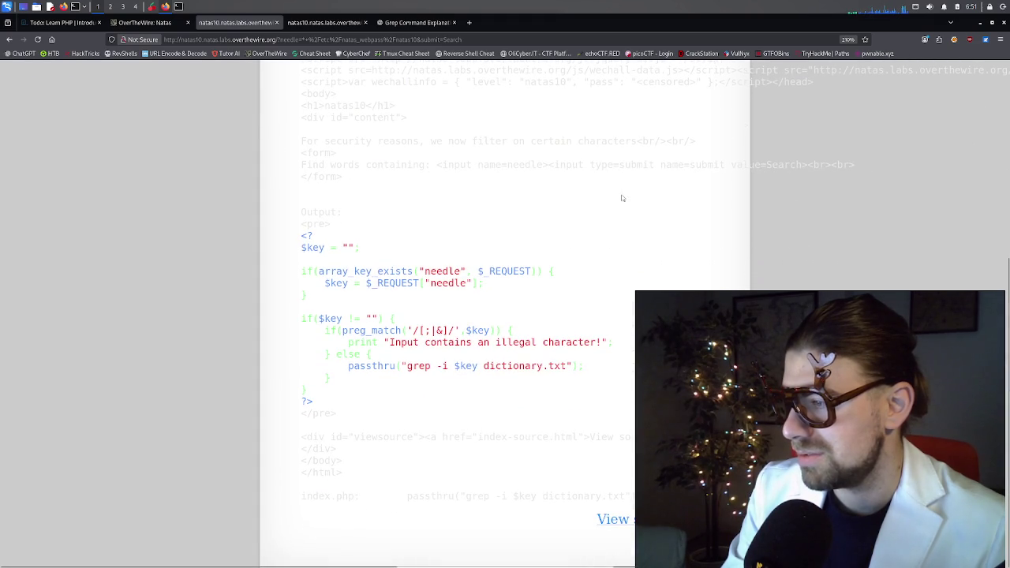
pyautogui.scroll(5, 608, 210)
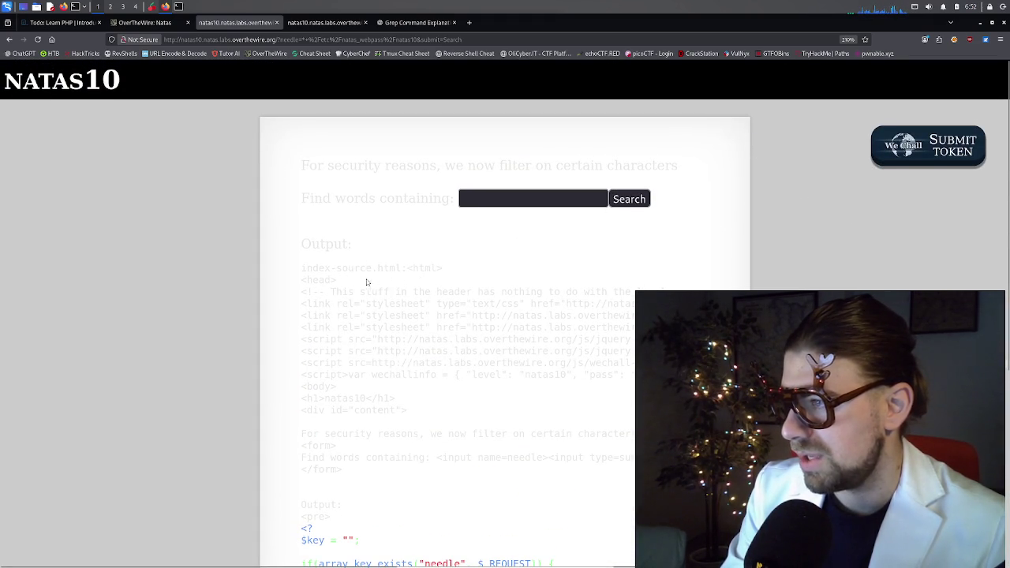
pyautogui.scroll(-2, 378, 313)
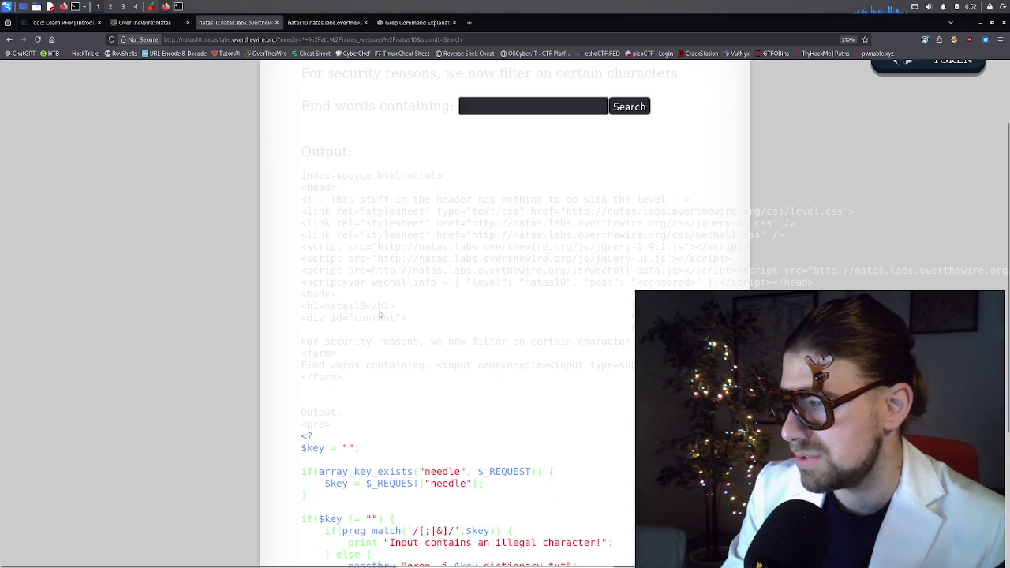
pyautogui.scroll(-4, 414, 410)
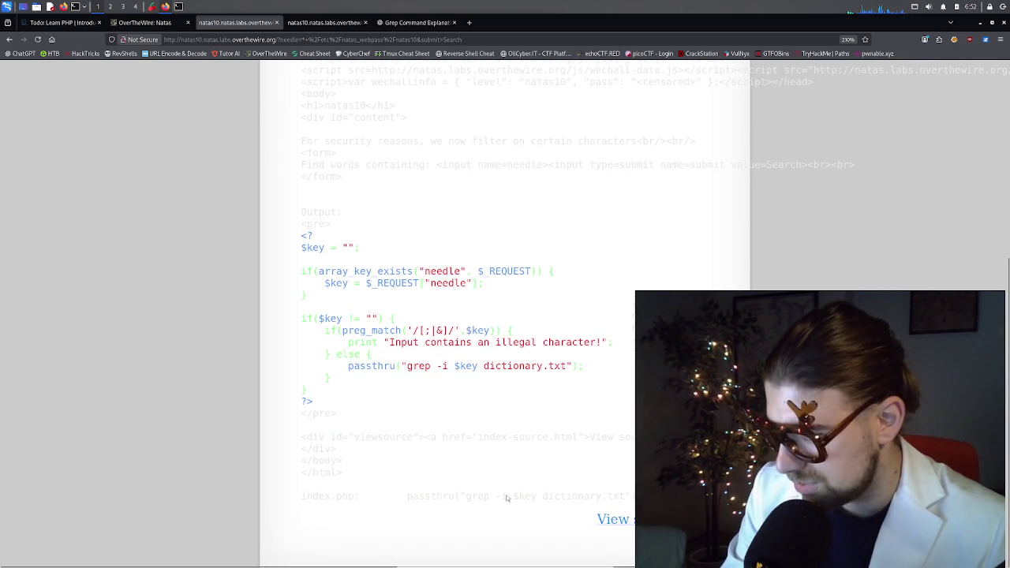
pyautogui.scroll(6, 498, 454)
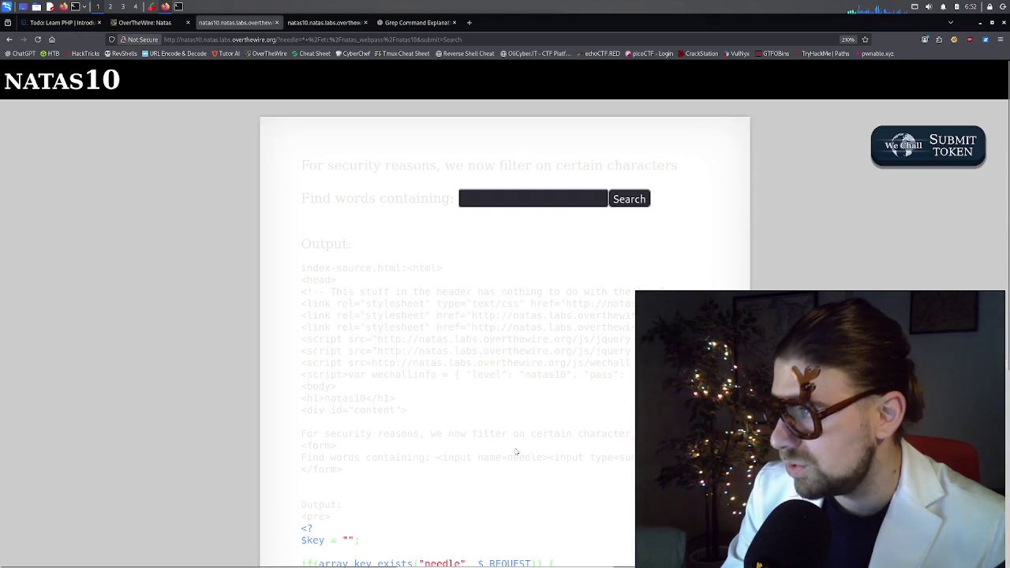
pyautogui.click(496, 197)
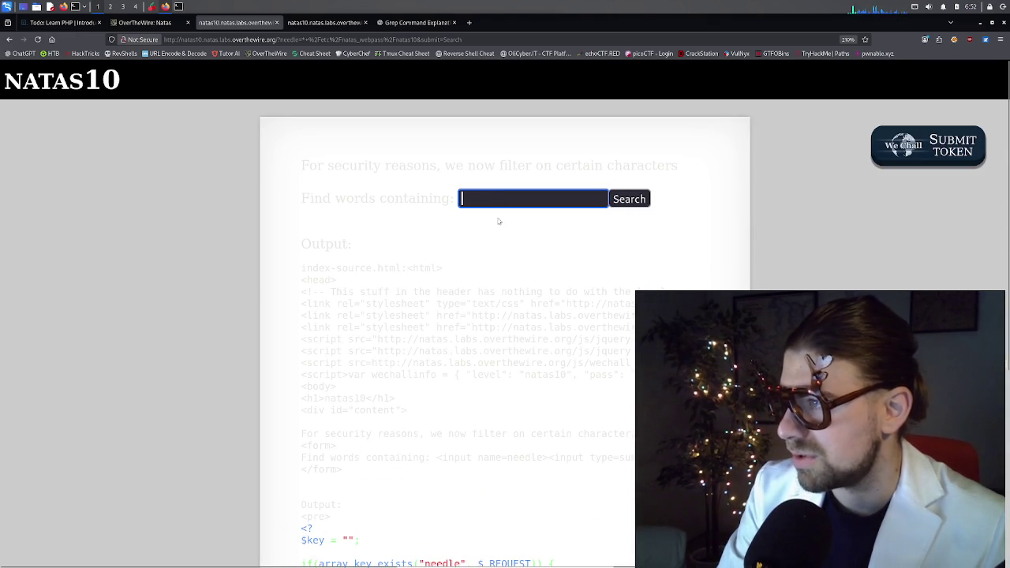
# Step: Try the natas5 search-history entry, then go back to the earlier natas10 query
pyautogui.press('Down')
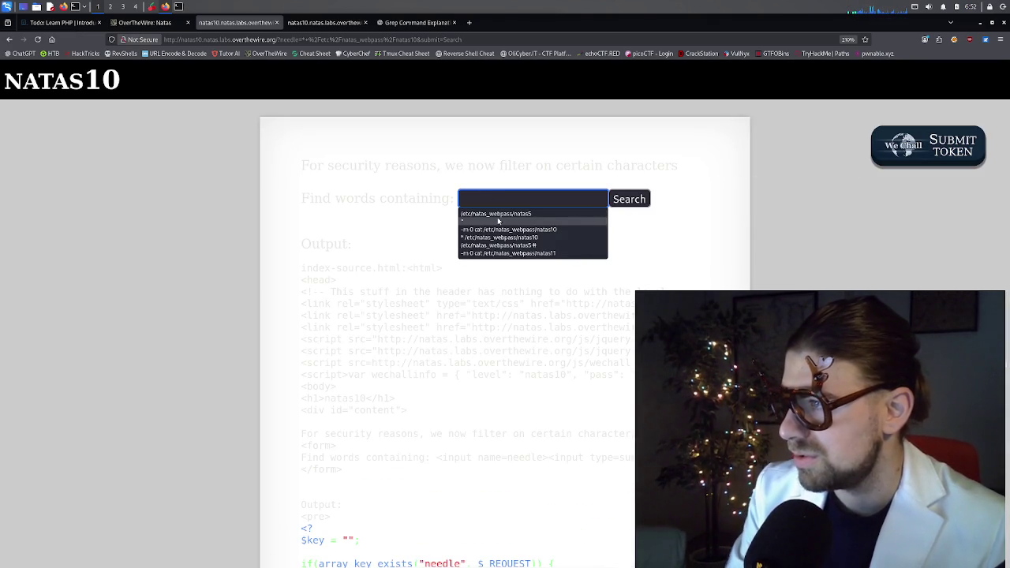
pyautogui.press('Down')
pyautogui.press('Return')
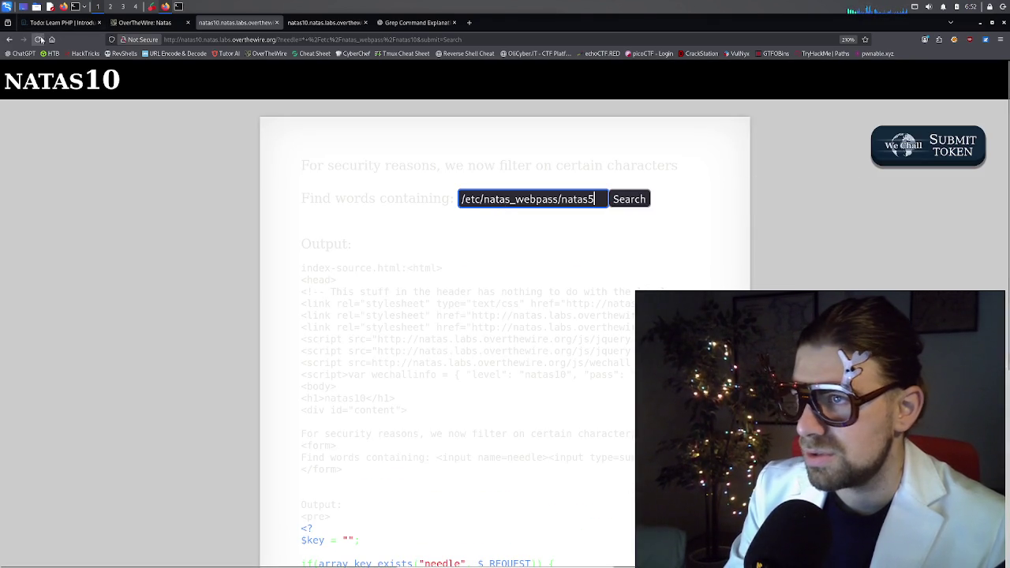
pyautogui.click(38, 39)
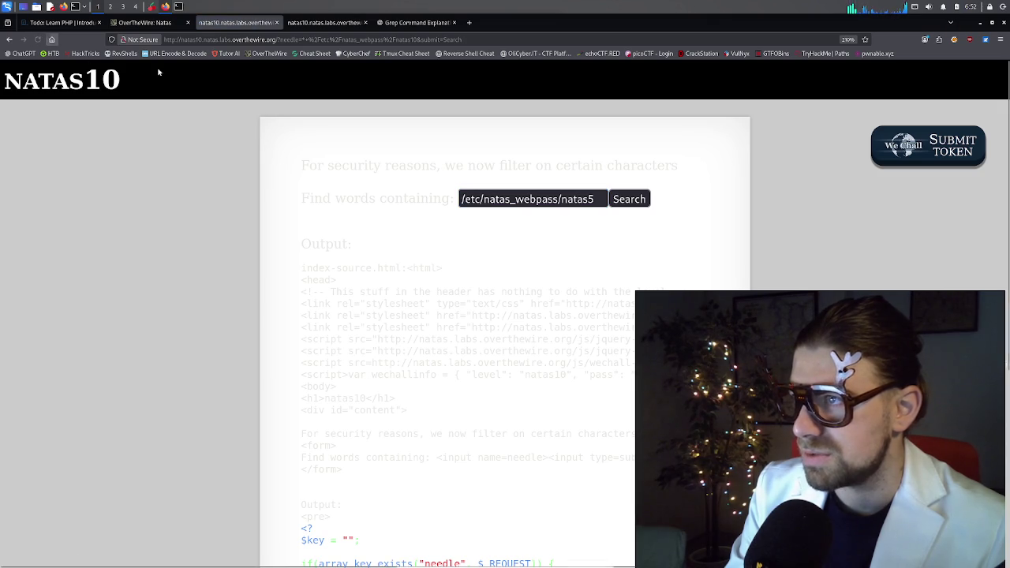
pyautogui.click(11, 40)
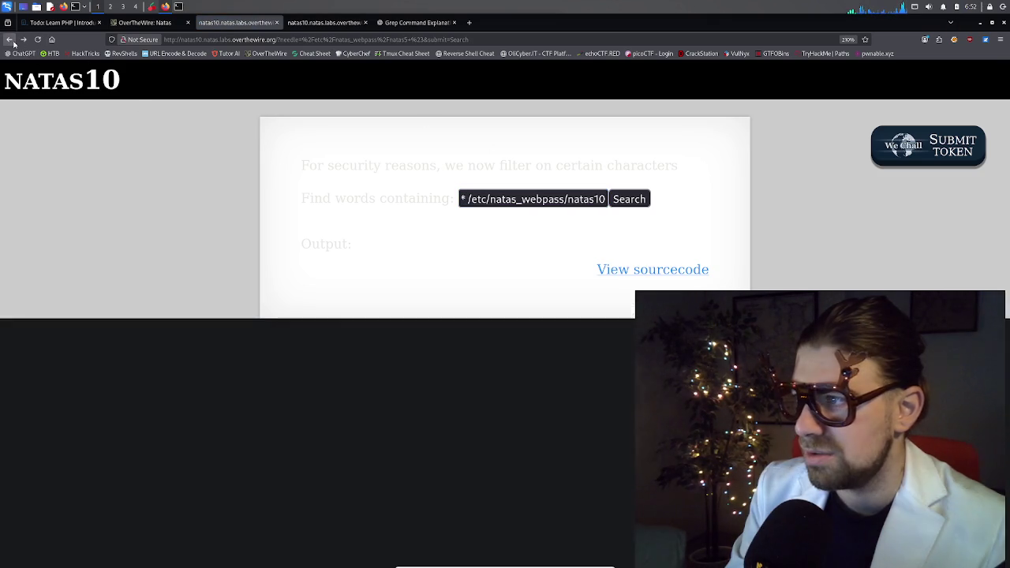
# Step: Append '#' to '* /etc/natas_webpass/natas10', submit, and scroll through the dumped page source
pyautogui.click(573, 200)
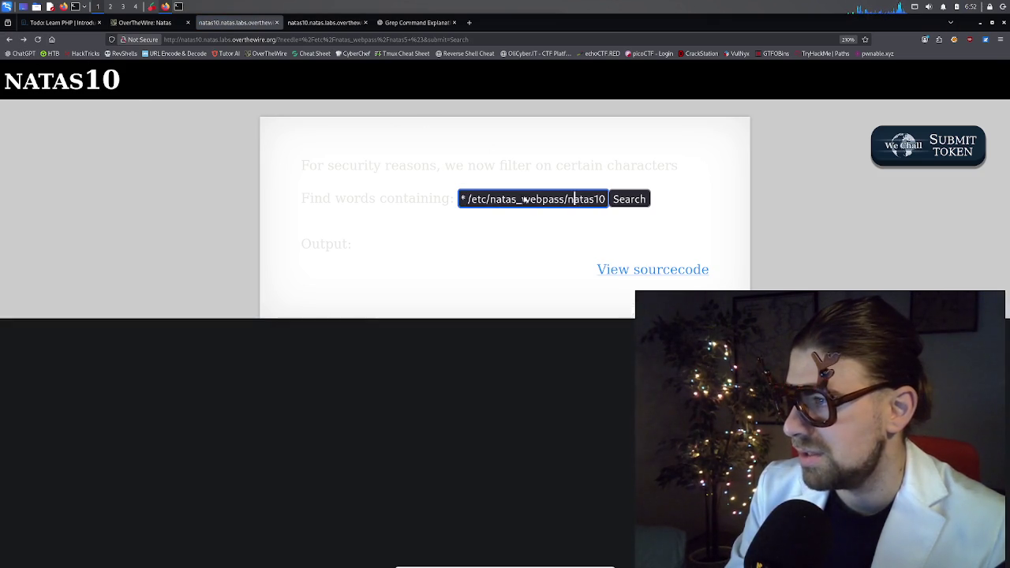
pyautogui.moveTo(469, 202); pyautogui.dragTo(608, 205)
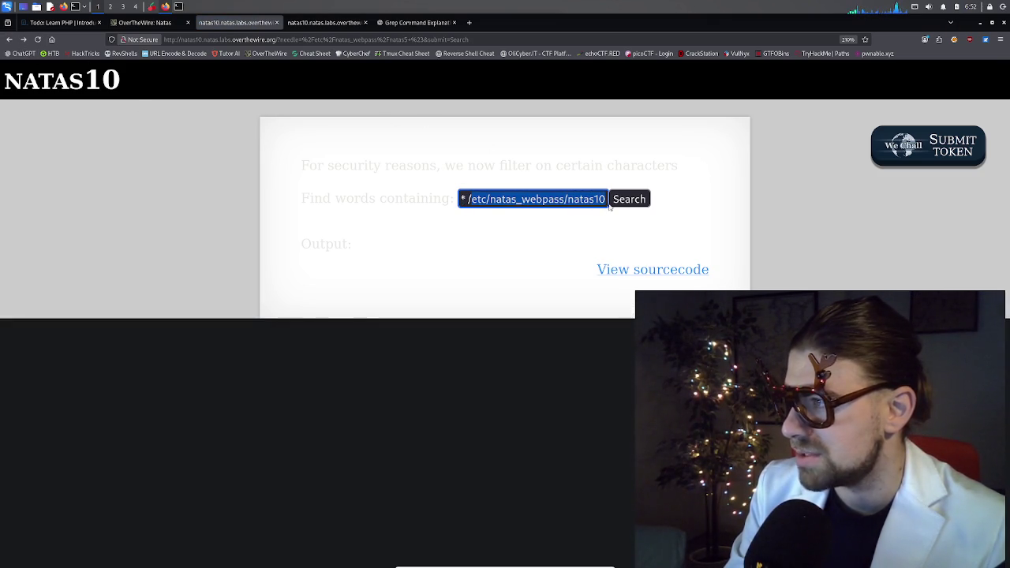
pyautogui.click(604, 205)
pyautogui.press('End')
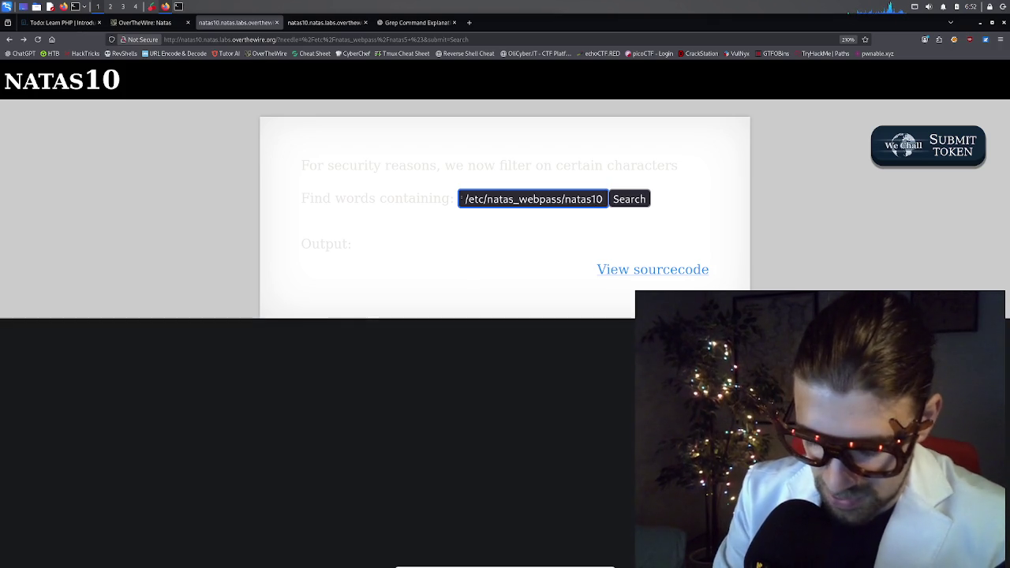
pyautogui.write('#')
pyautogui.click(629, 199)
pyautogui.scroll(-5, 567, 290)
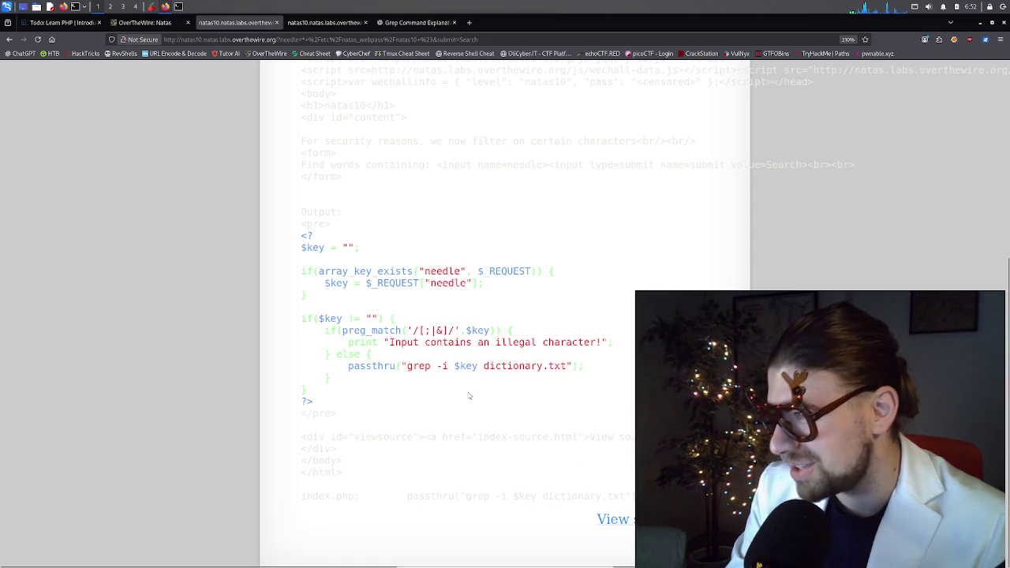
pyautogui.scroll(5, 458, 386)
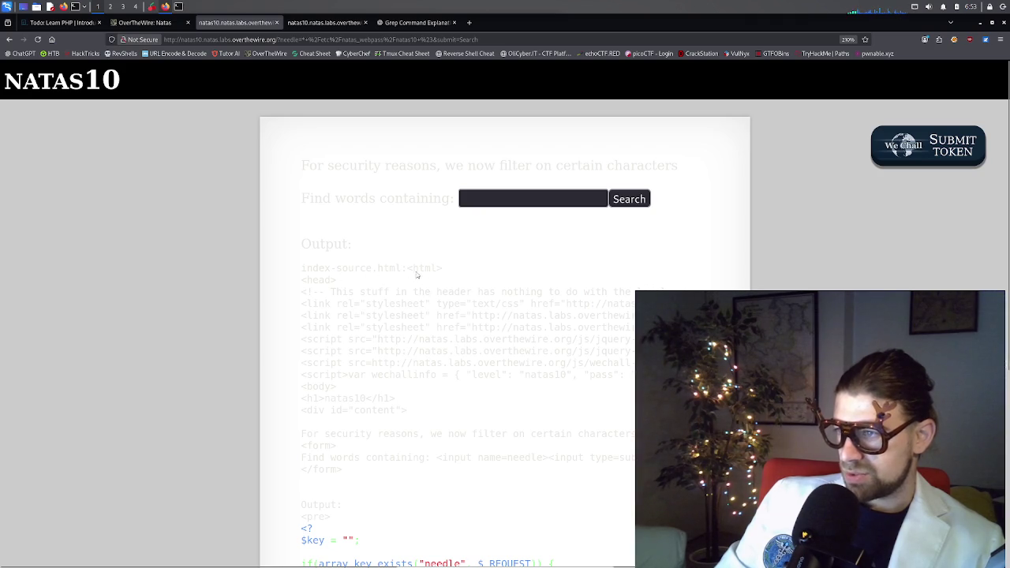
pyautogui.click(473, 202)
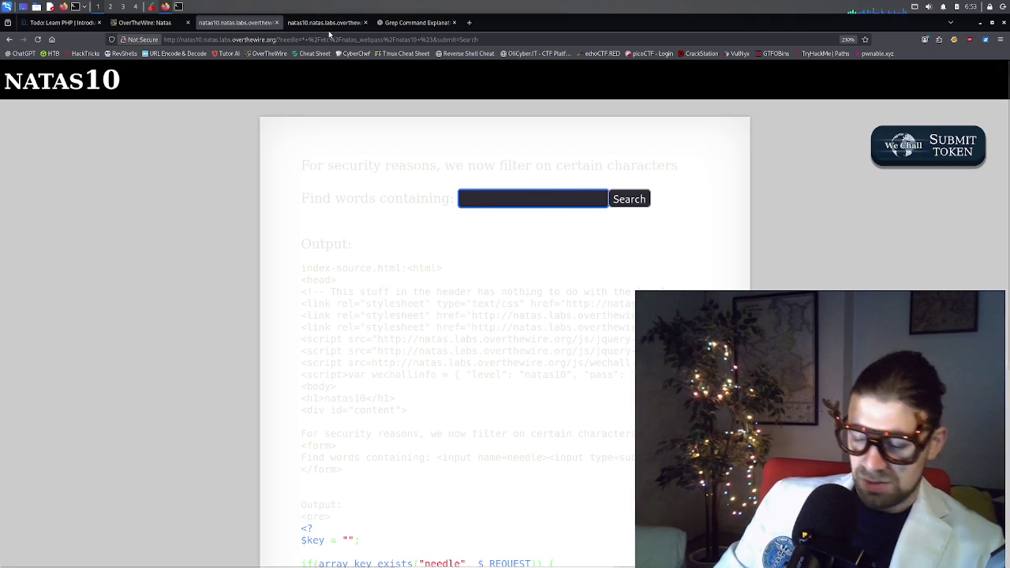
# Step: Enter /etc/natas_webpass/natas5 unsubmitted, then switch to the source-listing tab and the Kali terminal
pyautogui.write('/etc/natas_webpass/natas5')
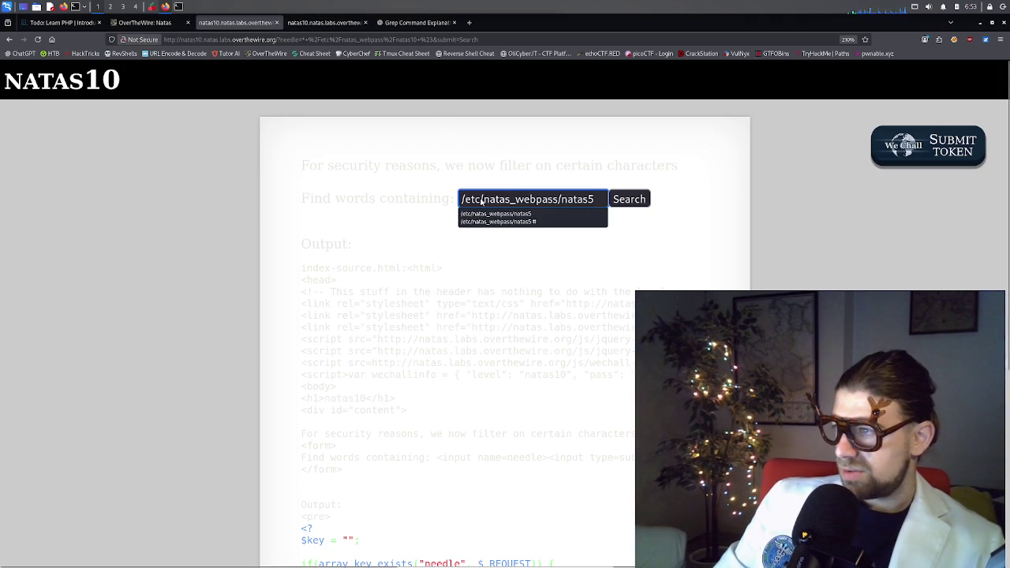
pyautogui.click(463, 199)
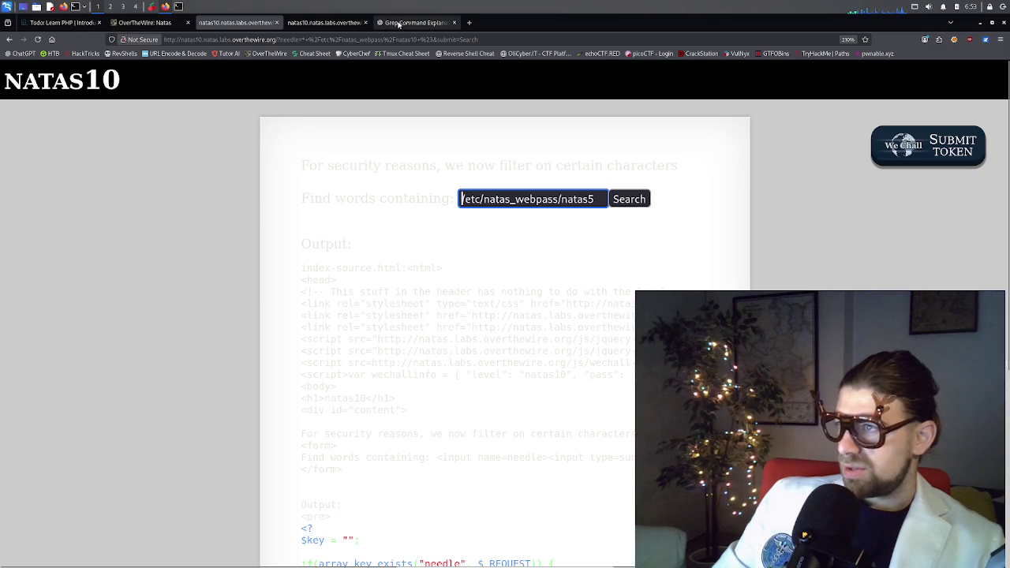
pyautogui.click(323, 22)
pyautogui.click(180, 7)
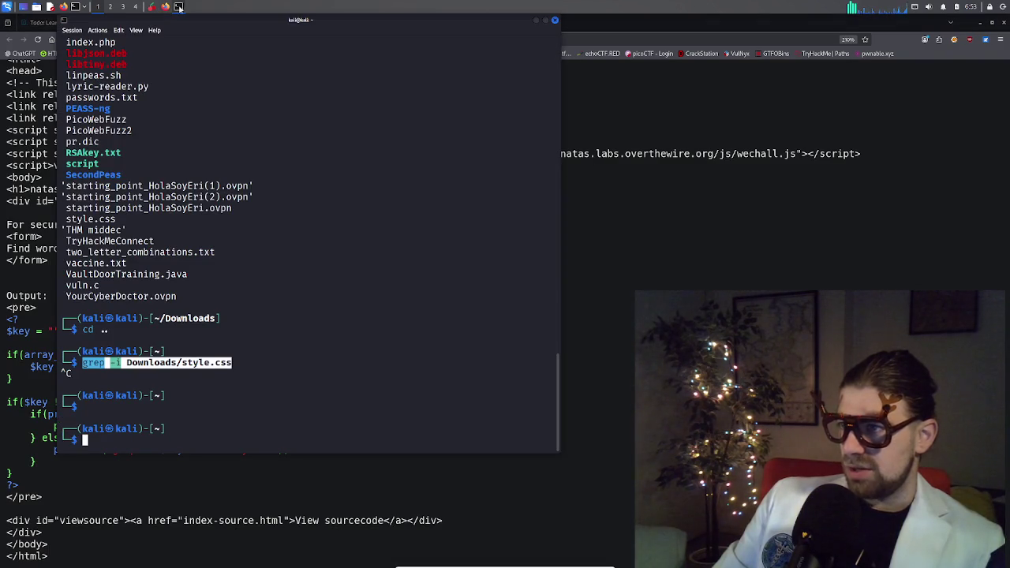
# Step: Edit the previous grep into 'grep -i * Downloads/style.css' and run it
pyautogui.click(141, 377)
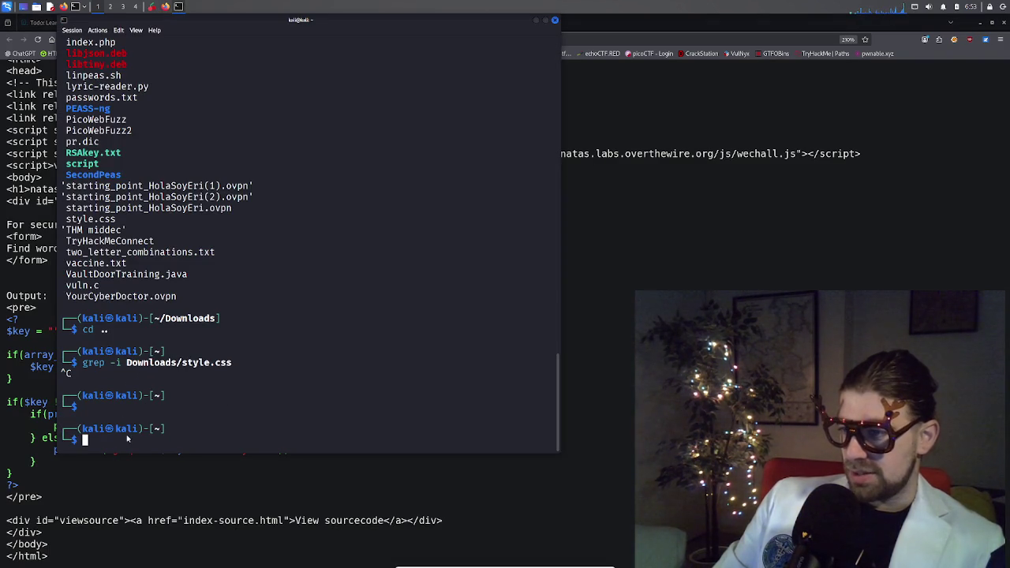
pyautogui.press('Up')
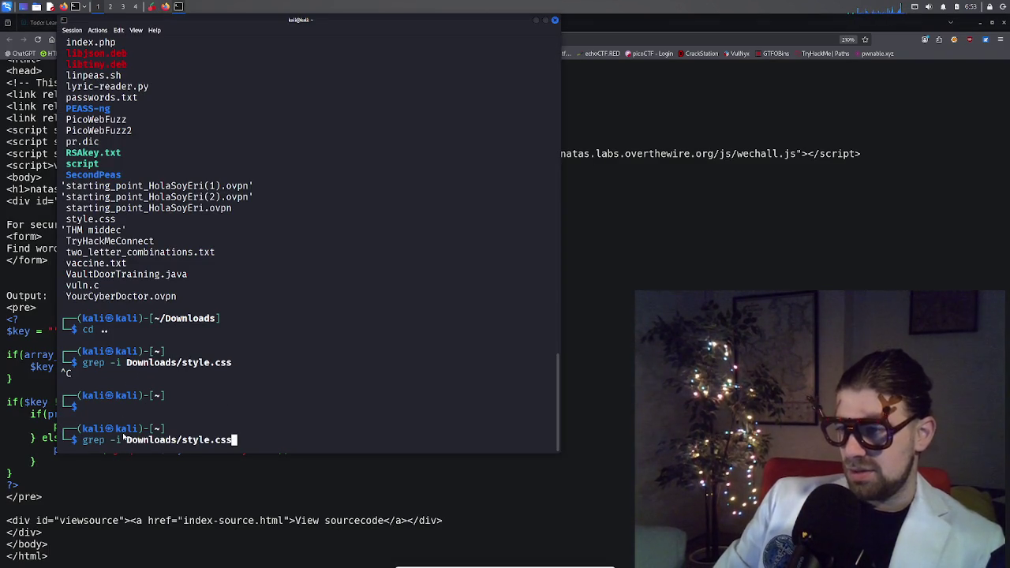
pyautogui.press('Left')
pyautogui.press('Left')
pyautogui.press('Left')
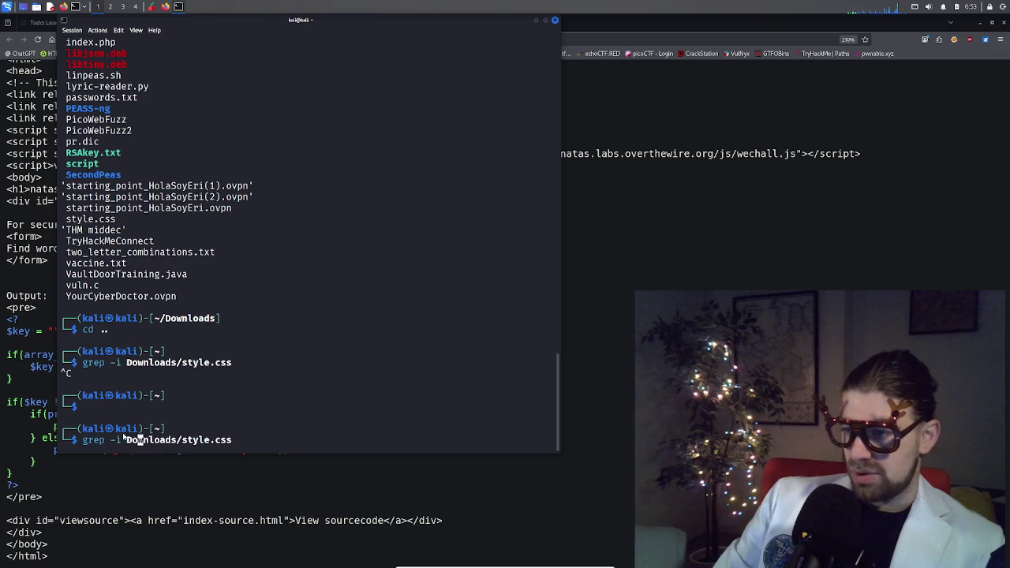
pyautogui.write('*')
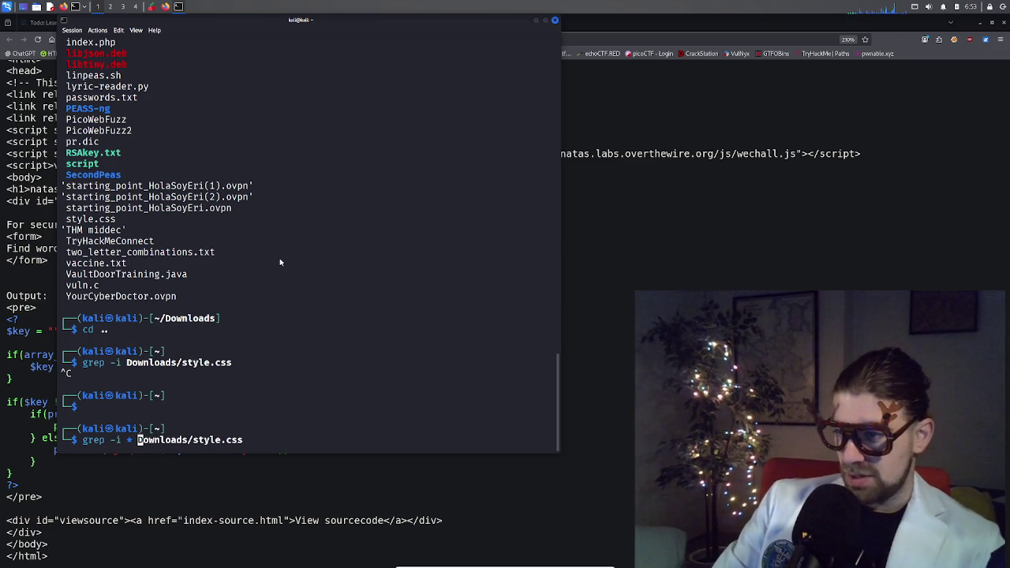
pyautogui.press('Return')
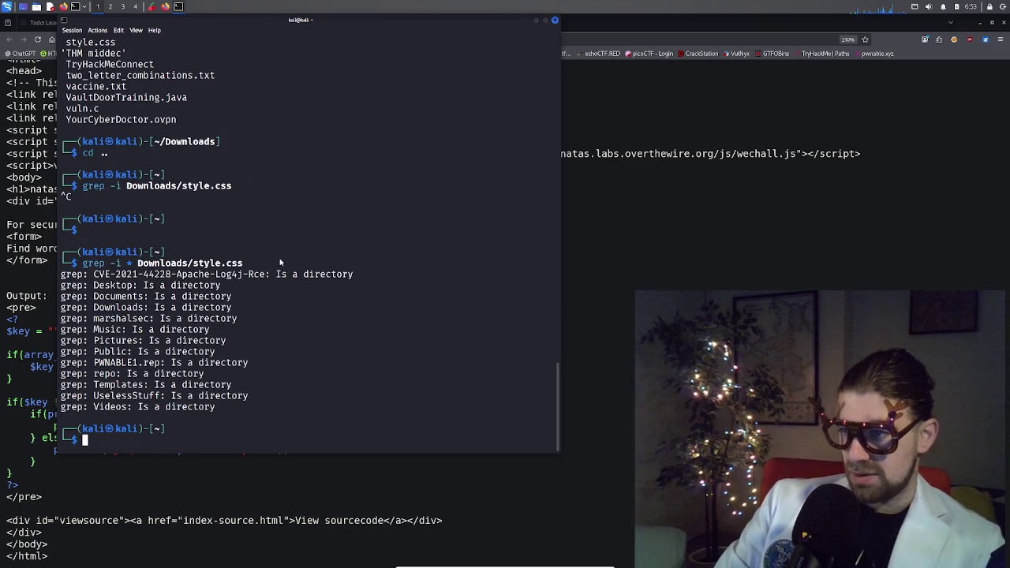
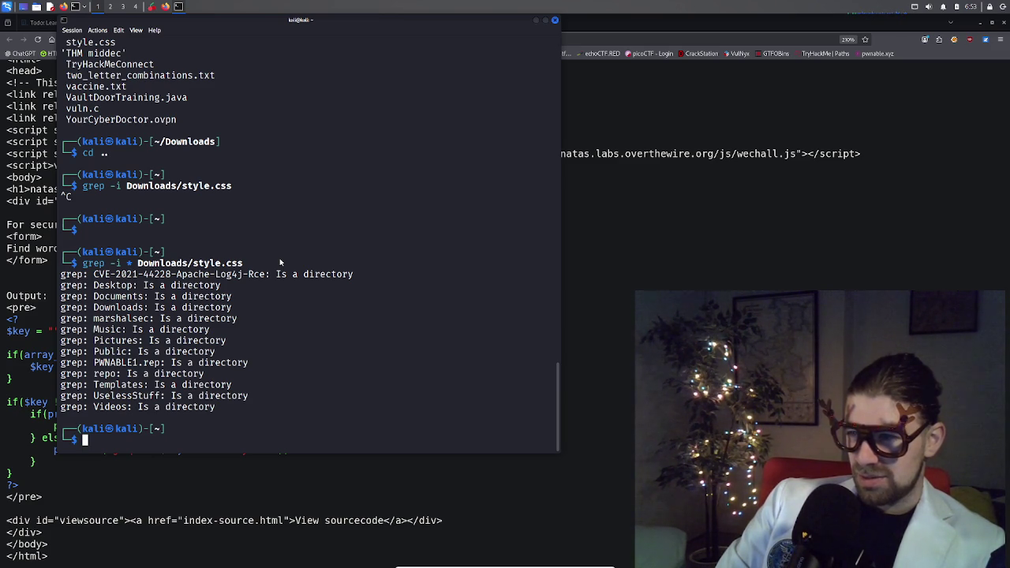
# Step: List the directory, then rerun grep with the wildcard moved to the end of the command
pyautogui.write('ls')
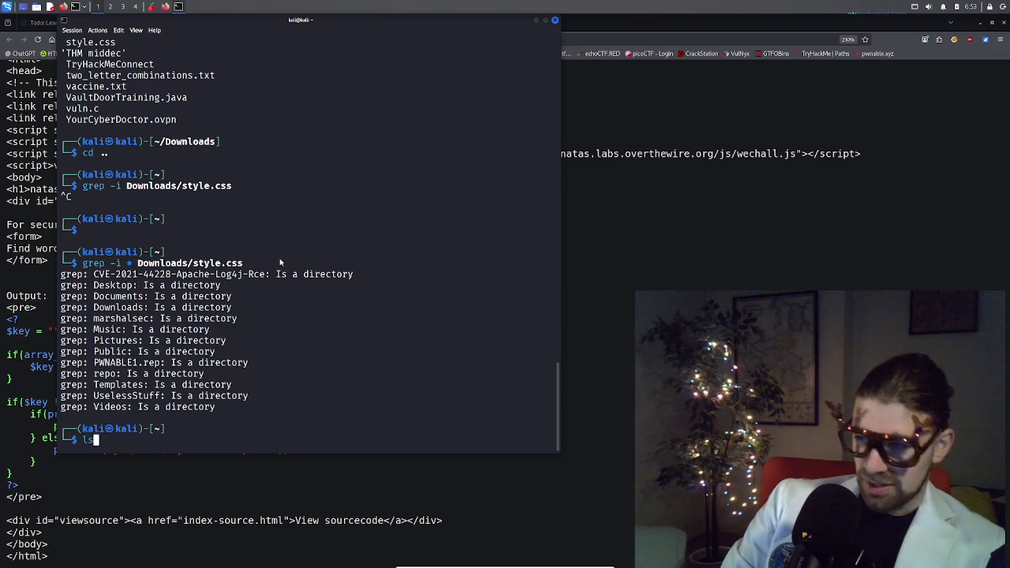
pyautogui.press('Return')
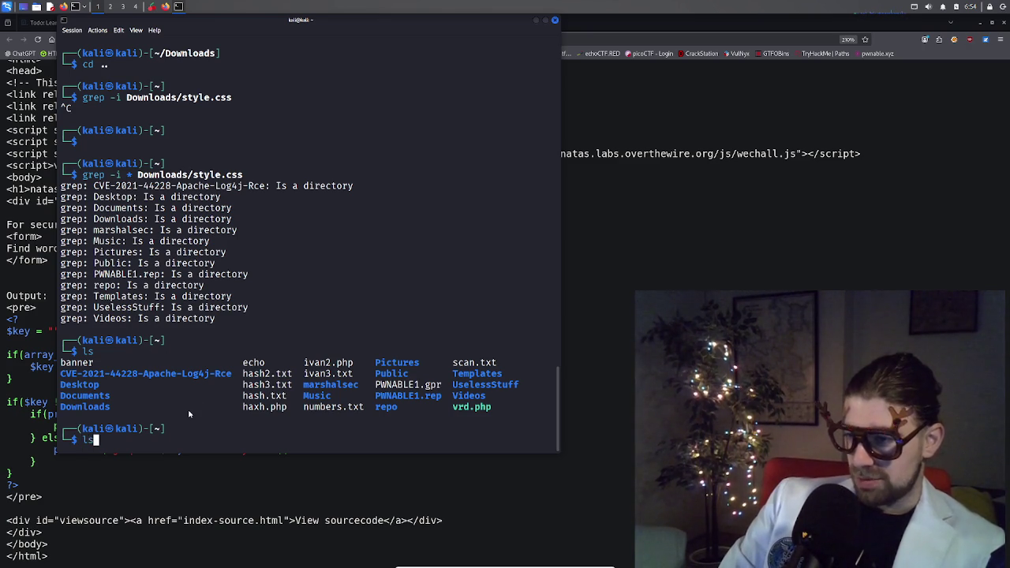
pyautogui.press('Up')
pyautogui.press('Up')
pyautogui.press('Left')
pyautogui.press('Left')
pyautogui.press('Left')
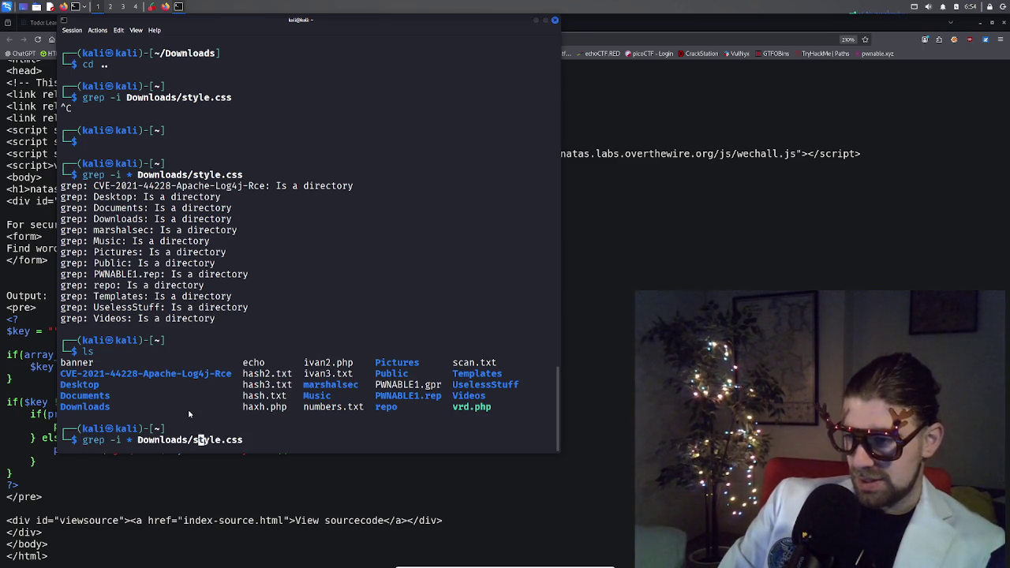
pyautogui.press('BackSpace')
pyautogui.press('BackSpace')
pyautogui.press('Right')
pyautogui.press('Right')
pyautogui.press('Right')
pyautogui.write('*')
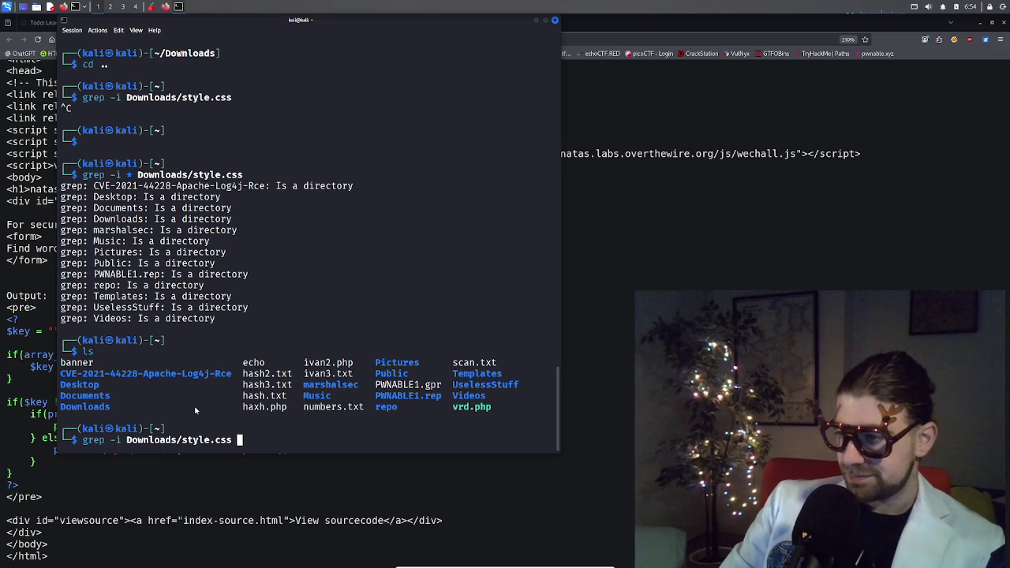
pyautogui.press('Return')
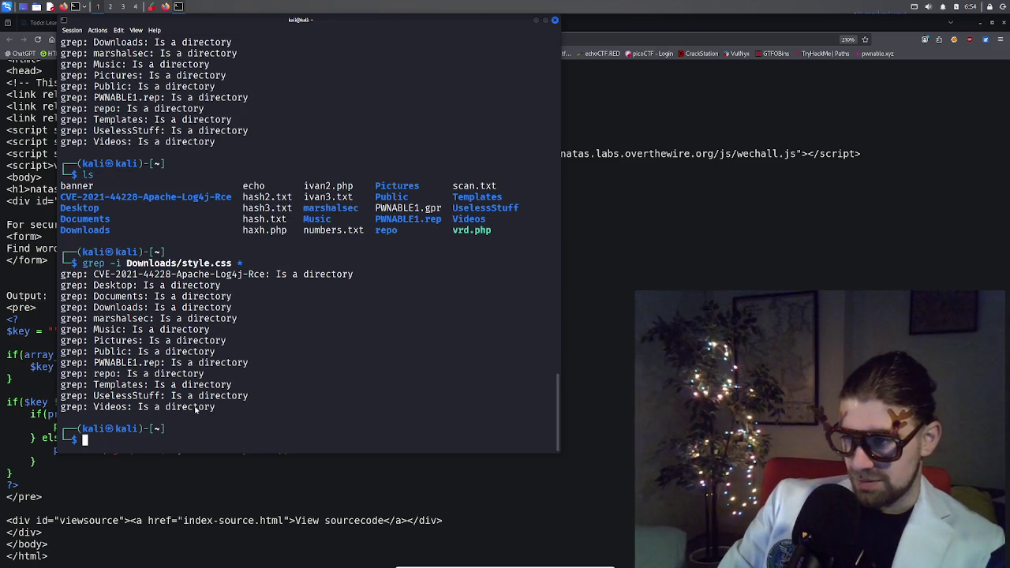
# Step: Run grep on Downloads/style.css alone, then as grep -i * Downloads/style.css
pyautogui.press('Up')
pyautogui.press('BackSpace')
pyautogui.press('BackSpace')
pyautogui.press('Return')
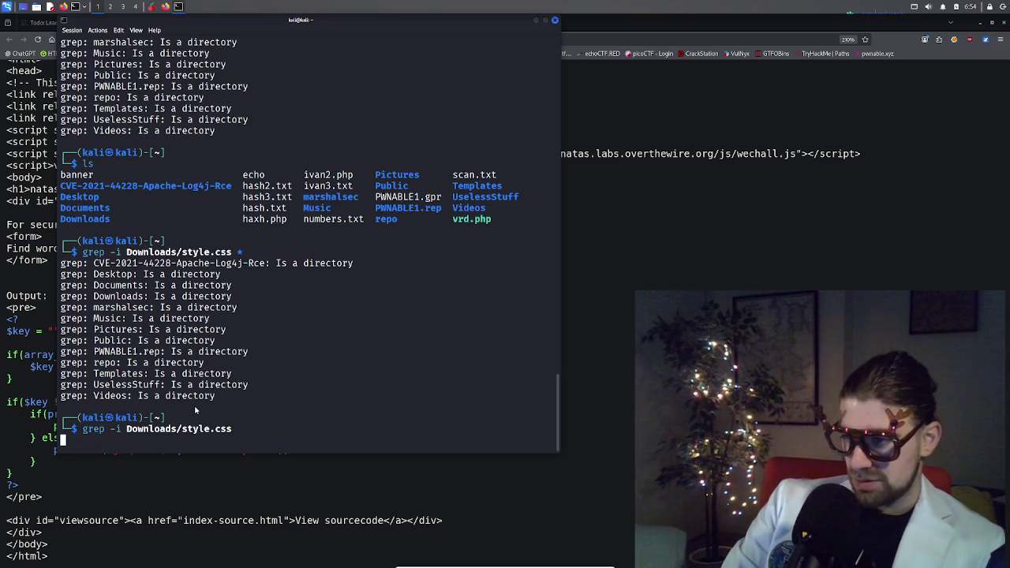
pyautogui.hotkey('ctrl', 'c')
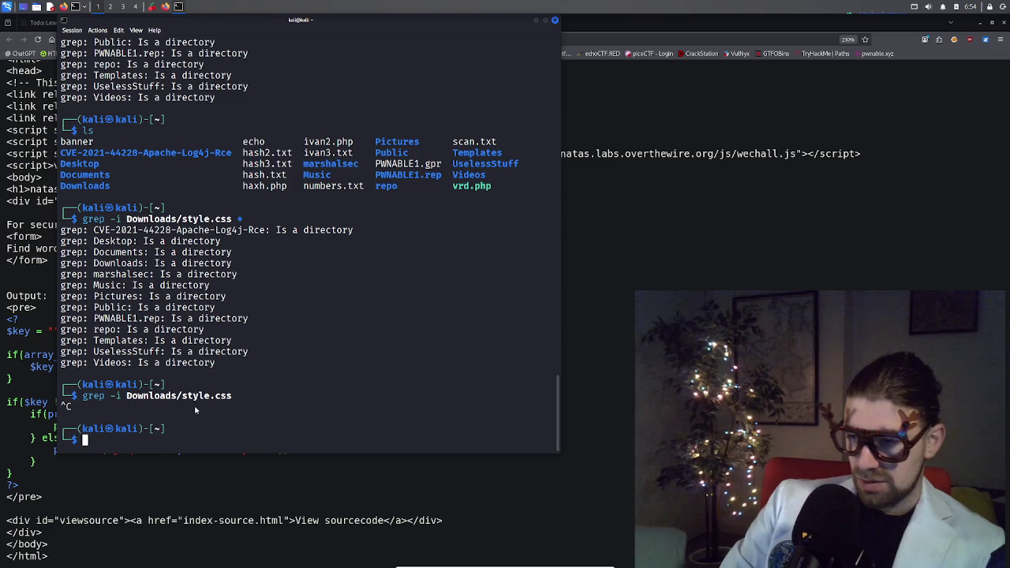
pyautogui.press('Up')
pyautogui.press('Left')
pyautogui.press('Left')
pyautogui.press('Left')
pyautogui.hotkey('ctrl', 'Left')
pyautogui.hotkey('ctrl', 'Left')
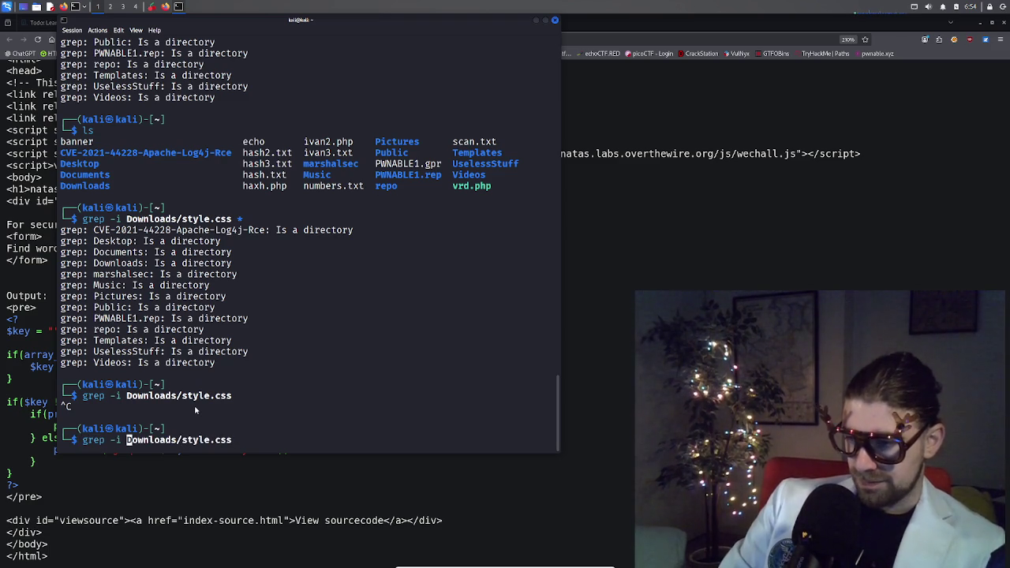
pyautogui.write('*')
pyautogui.press('Return')
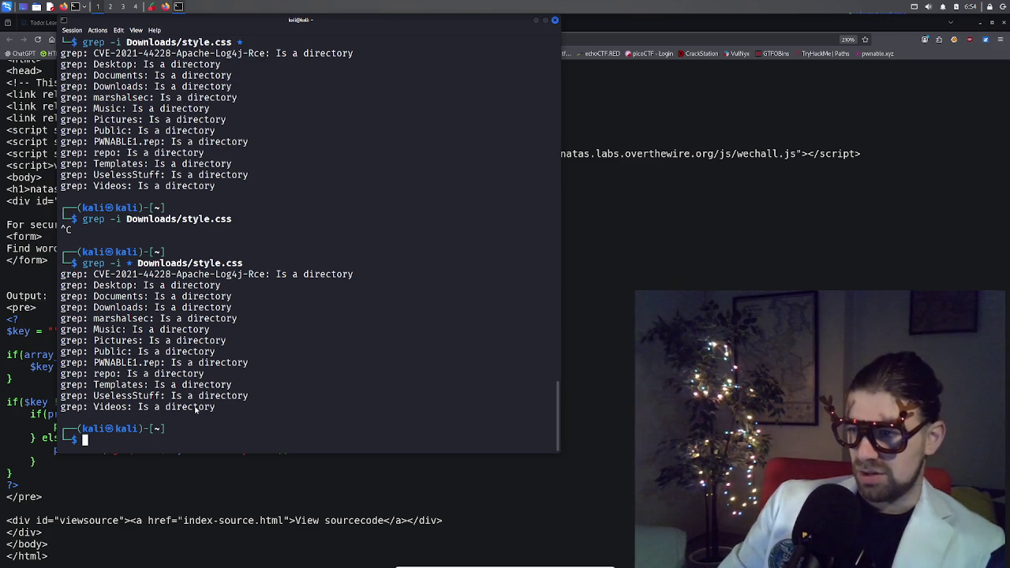
# Step: Copy the grep -i * Downloads/style.css command line and bring the browser forward
pyautogui.tripleClick(140, 267)
pyautogui.doubleClick(141, 267)
pyautogui.click(141, 266)
pyautogui.moveTo(132, 266)
pyautogui.mouseDown()
pyautogui.moveTo(243, 270)
pyautogui.moveTo(85, 268)
pyautogui.mouseUp()
pyautogui.click(247, 274)
pyautogui.rightClick(87, 265)
pyautogui.click(118, 272)
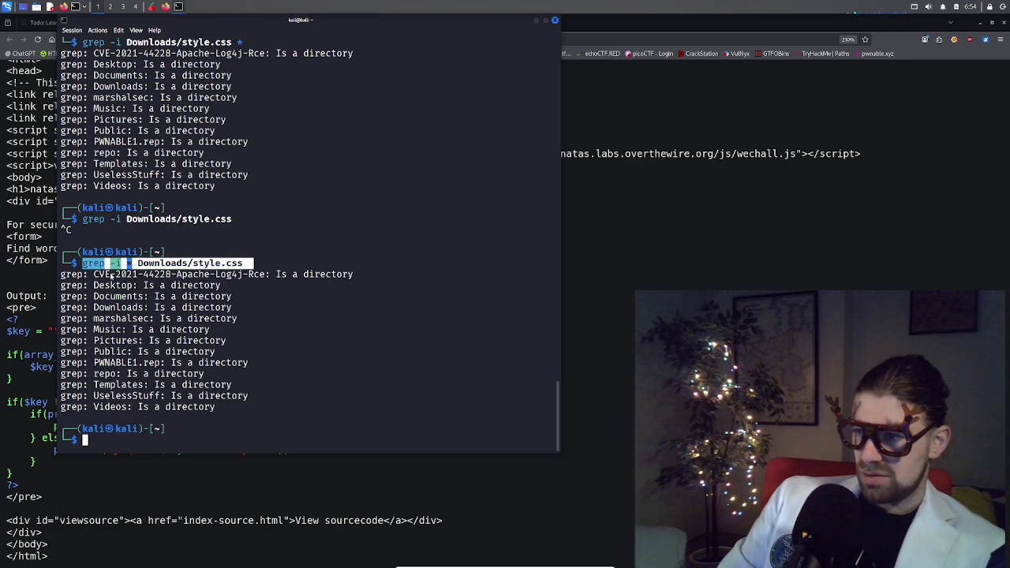
pyautogui.click(669, 275)
# Step: Ask ChatGPT how to read style.css using grep -i, quoting grep -i * Downloads/style.css
pyautogui.click(417, 22)
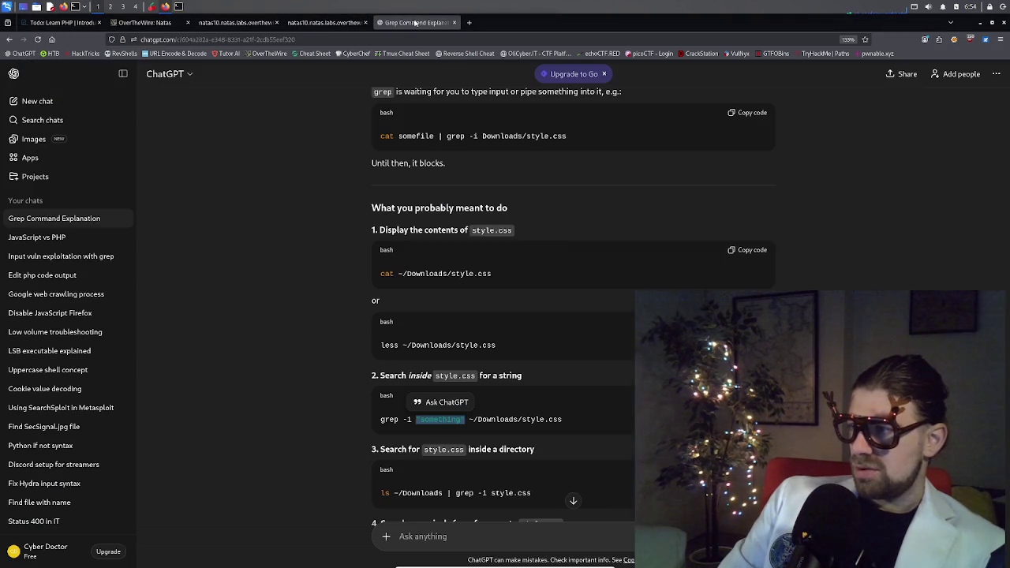
pyautogui.click(420, 535)
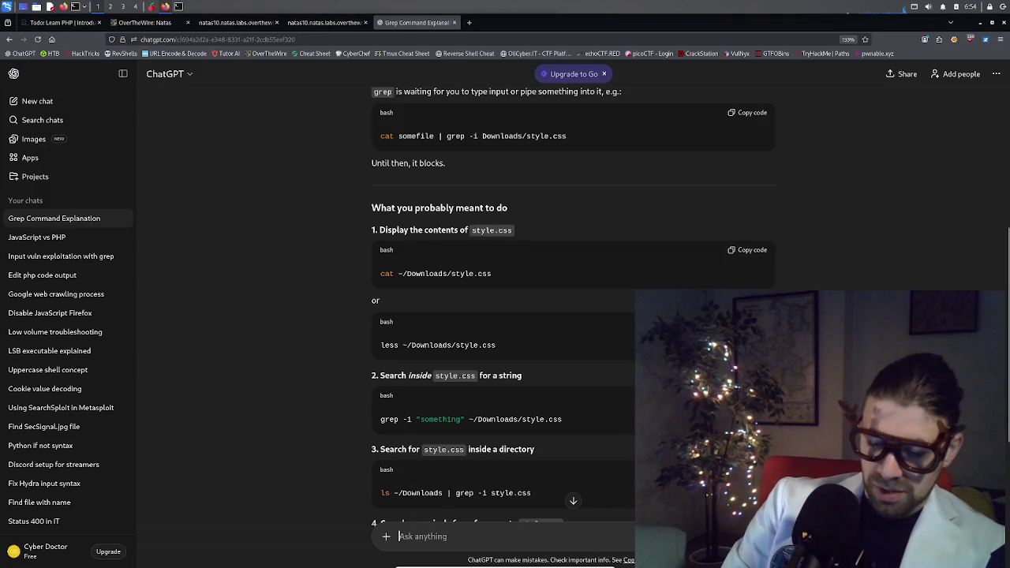
pyautogui.write('I want to be able t')
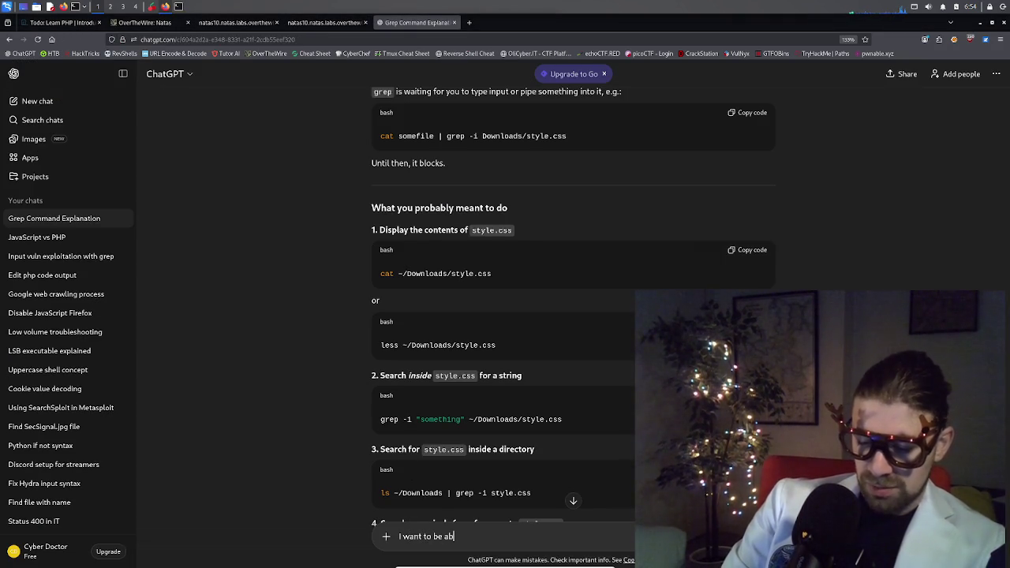
pyautogui.write('o read the con')
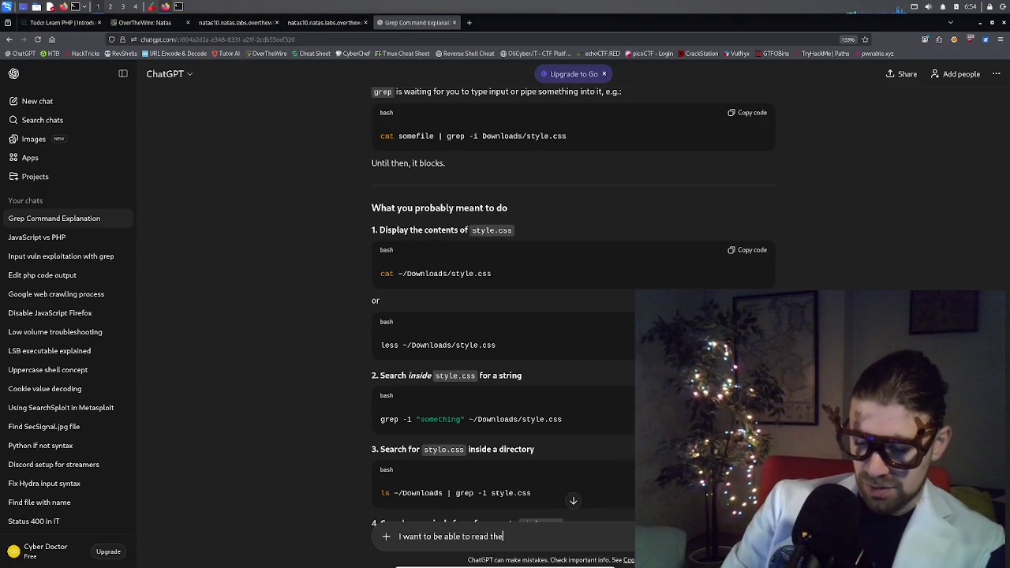
pyautogui.write('e')
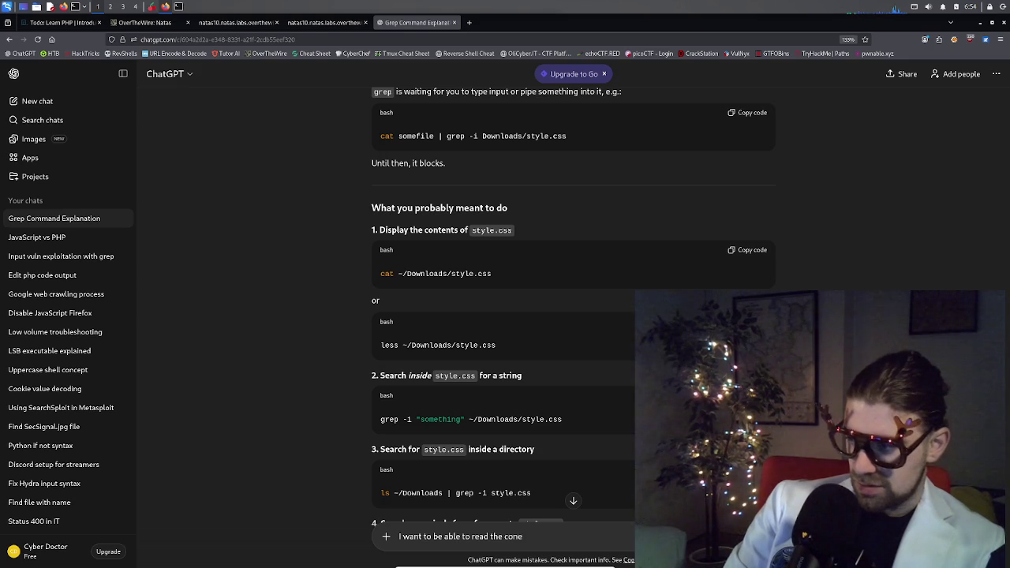
pyautogui.write('tent of ')
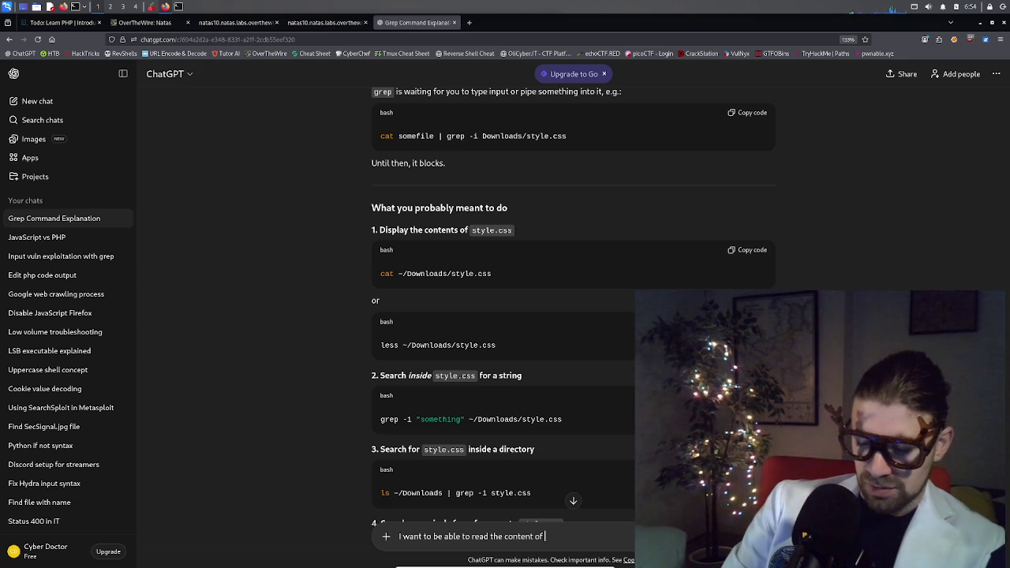
pyautogui.write('the ')
pyautogui.write('s')
pyautogui.write('uy')
pyautogui.press('BackSpace')
pyautogui.press('BackSpace')
pyautogui.write('yle.css file using gr')
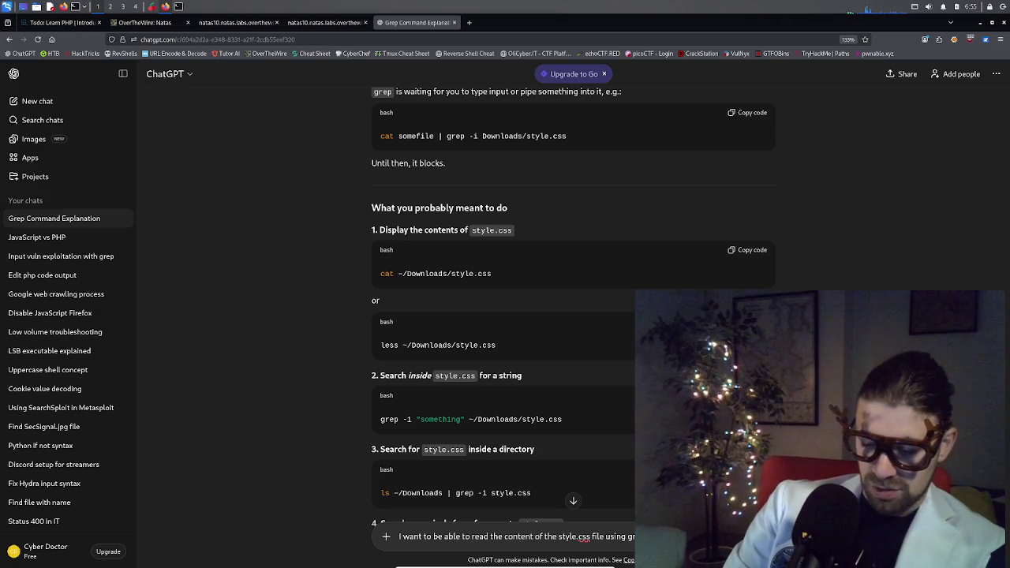
pyautogui.write('ep. E')
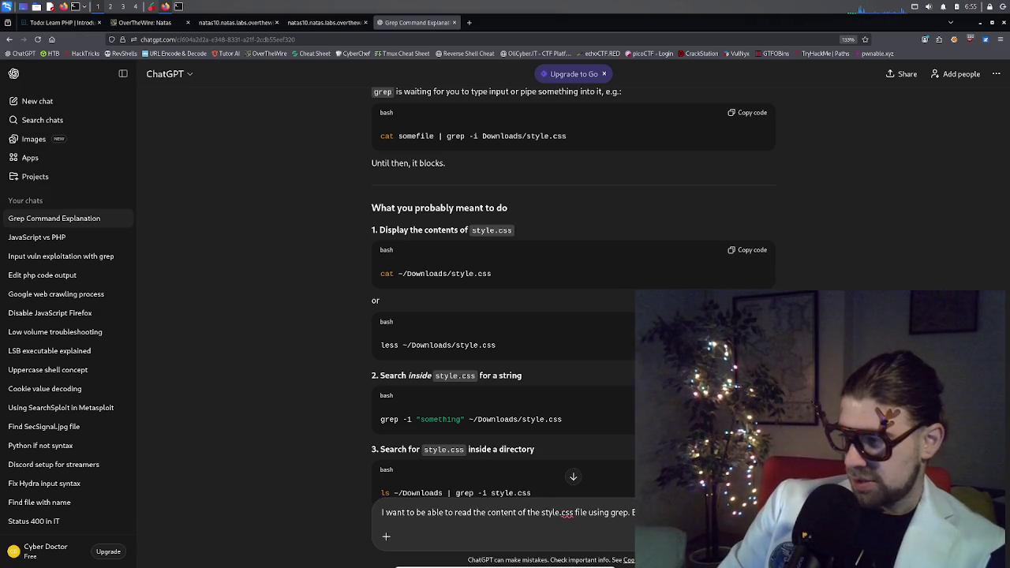
pyautogui.press('Left')
pyautogui.press('Left')
pyautogui.press('Left')
pyautogui.press('Right')
pyautogui.press('Delete')
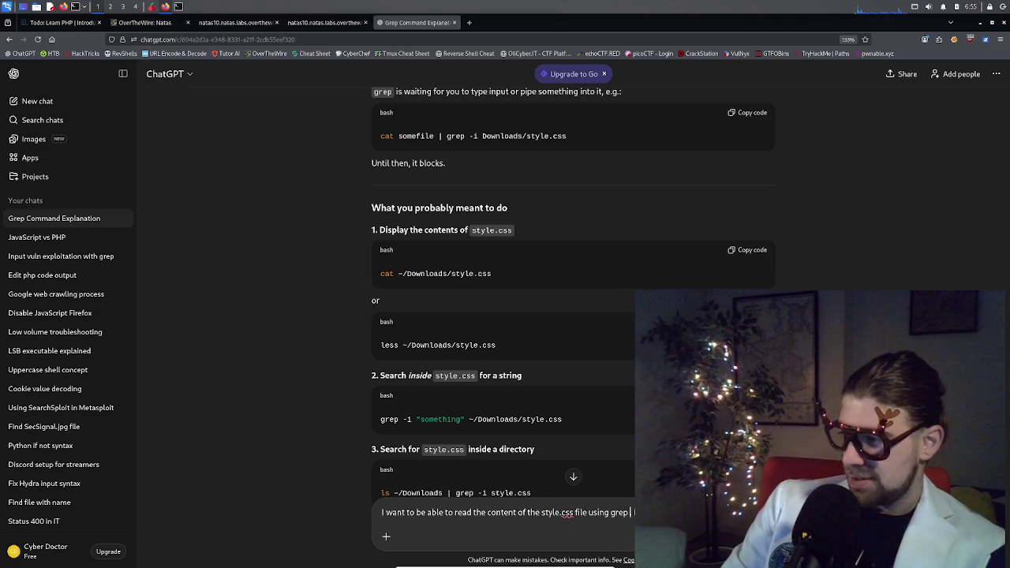
pyautogui.write('-i')
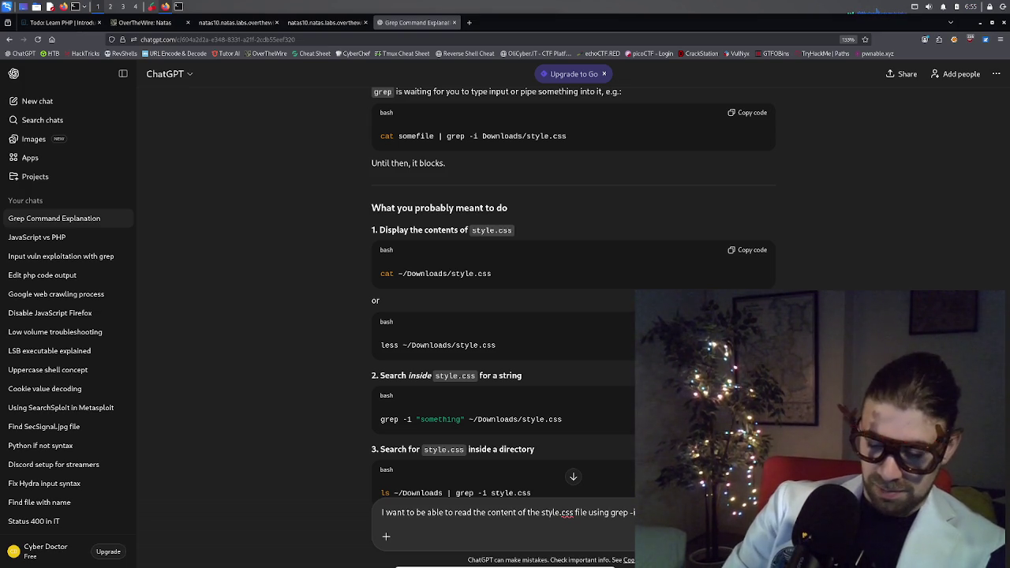
pyautogui.write('path prioivided')
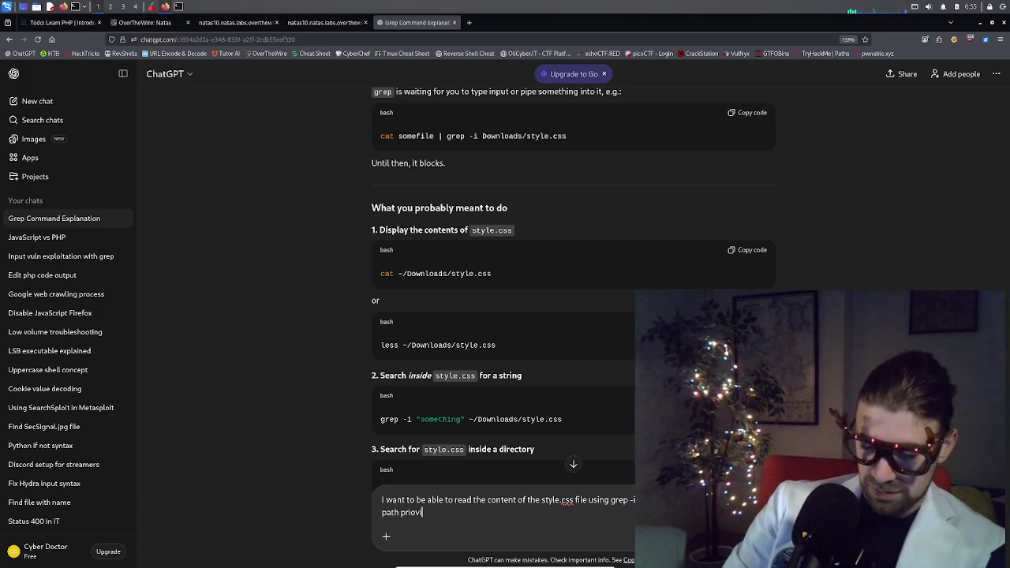
pyautogui.hotkey('shift', 'Return')
pyautogui.hotkey('shift', 'Return')
pyautogui.write('grep -i * Downloads/style.css')
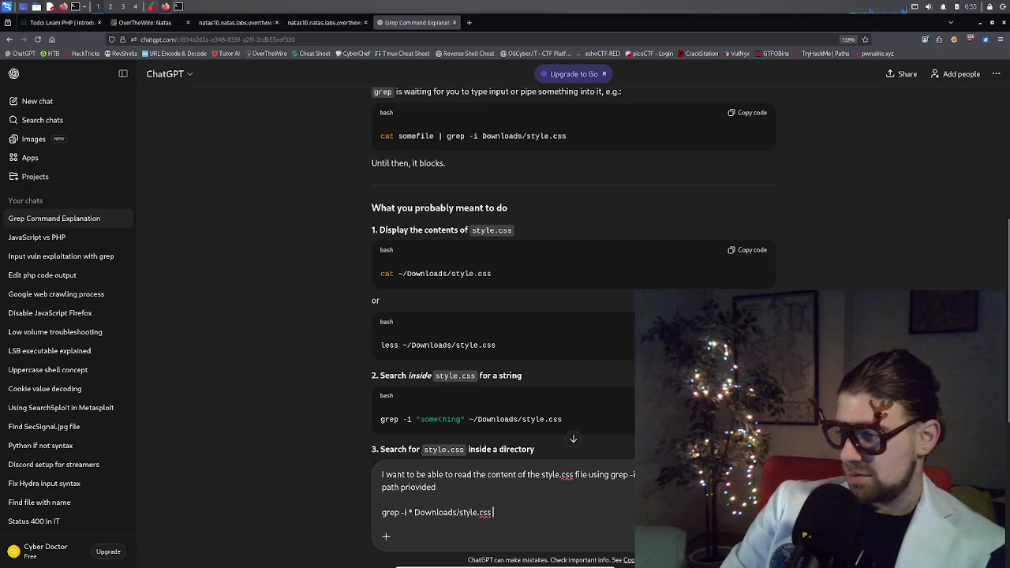
pyautogui.press('Return')
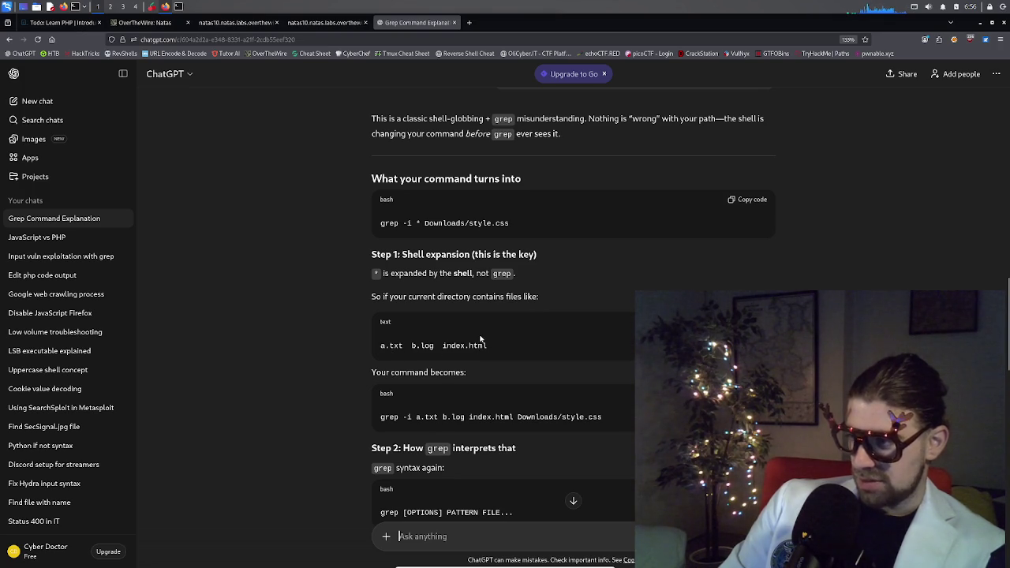
# Step: Read through ChatGPT's reply and highlight the '' in grep -i '' ~/Downloads/style.css
pyautogui.scroll(-1, 480, 339)
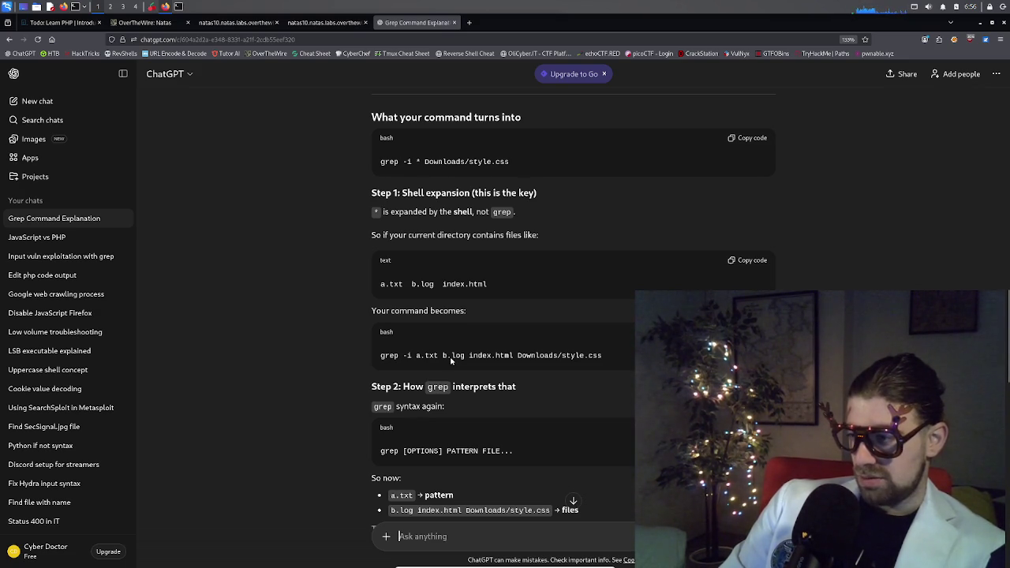
pyautogui.scroll(-1, 451, 360)
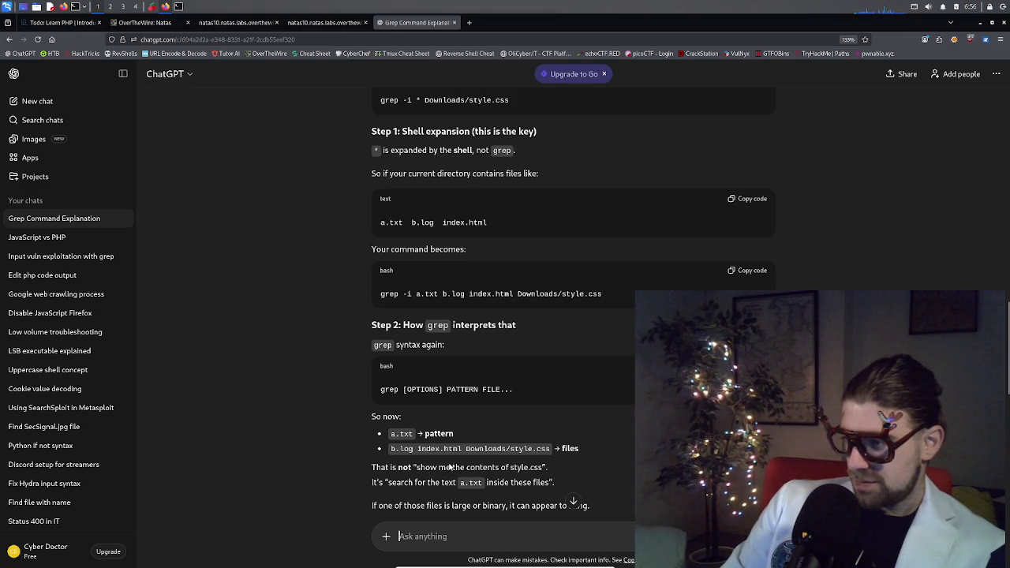
pyautogui.scroll(-1, 450, 467)
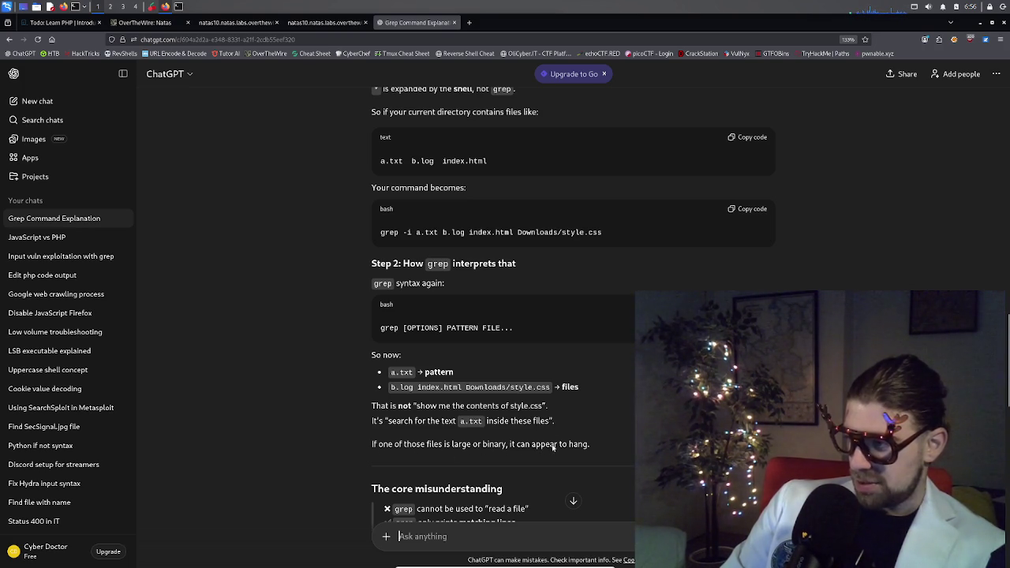
pyautogui.scroll(-3, 552, 443)
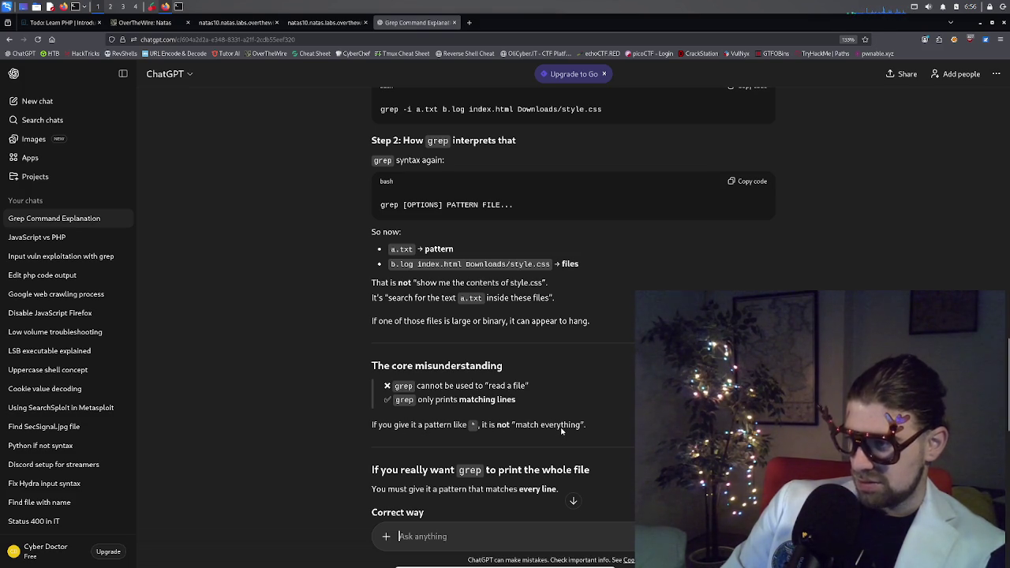
pyautogui.scroll(-2, 562, 430)
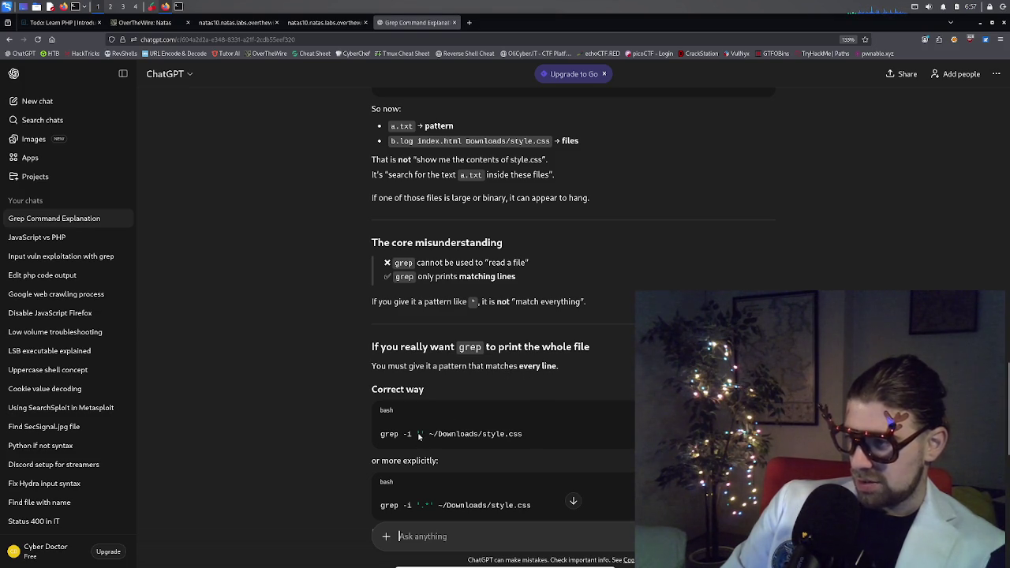
pyautogui.moveTo(418, 440); pyautogui.dragTo(427, 441)
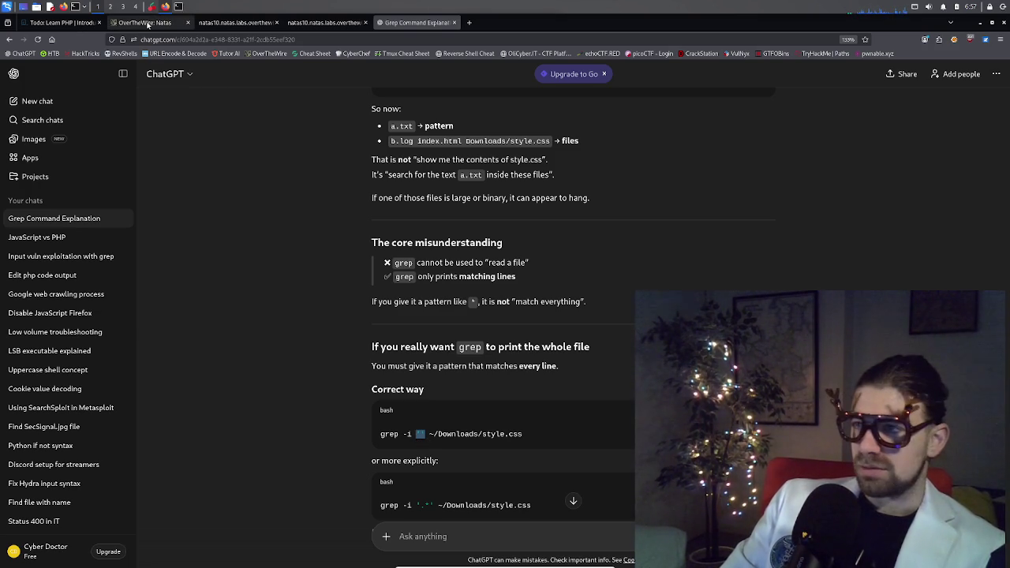
pyautogui.click(179, 6)
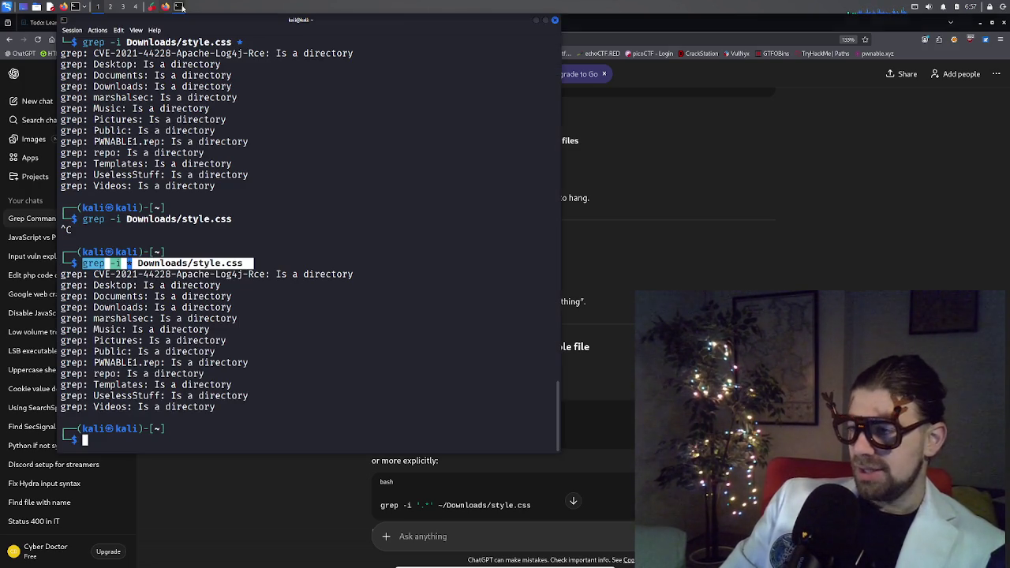
# Step: Run grep -i '' Downloads/style.css and scroll up through the printed stylesheet
pyautogui.click(127, 447)
pyautogui.press('Up')
pyautogui.press('Left')
pyautogui.press('Left')
pyautogui.press('Left')
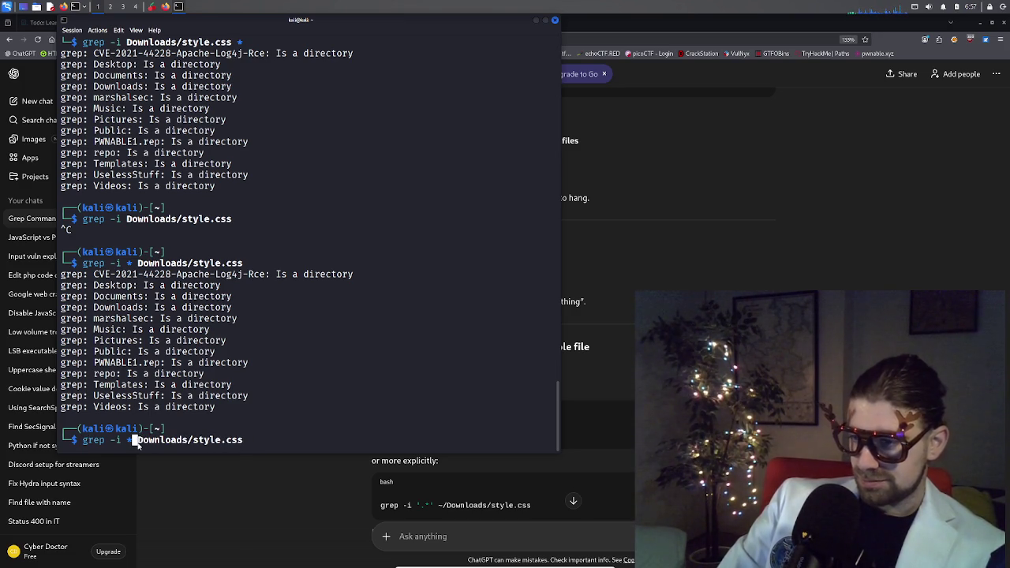
pyautogui.press('BackSpace')
pyautogui.write("''")
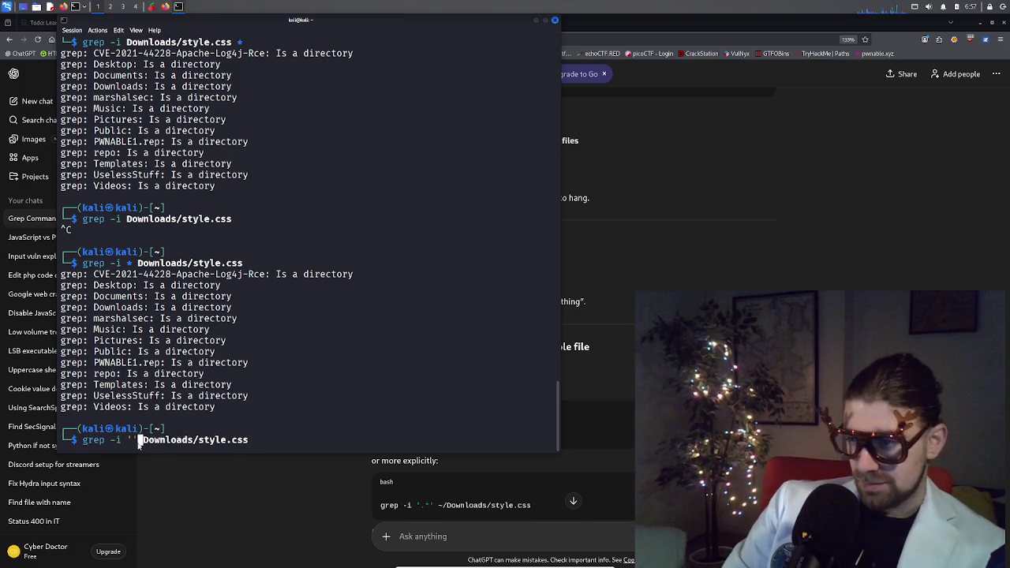
pyautogui.press('Return')
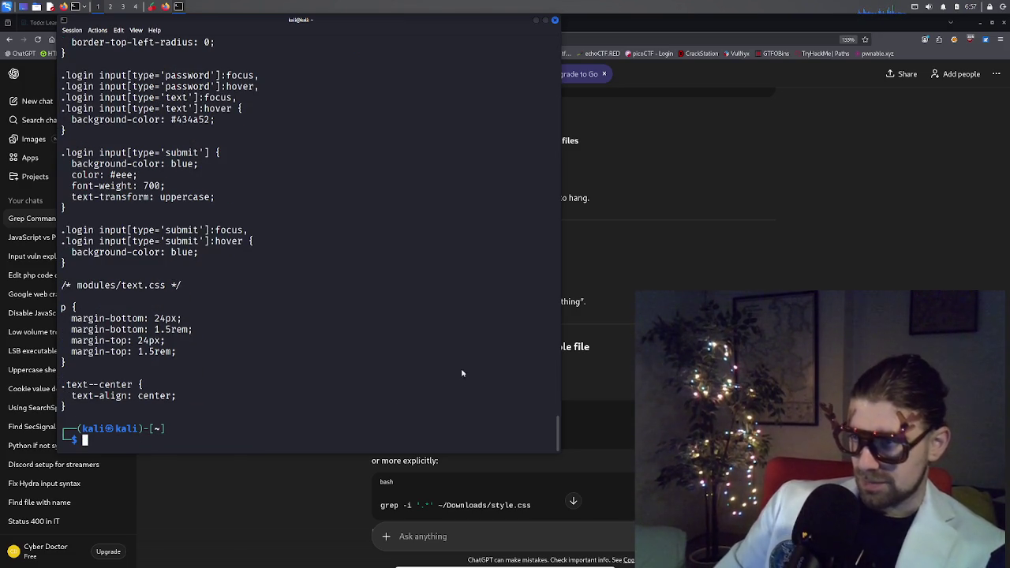
pyautogui.scroll(15, 291, 278)
pyautogui.scroll(12, 291, 278)
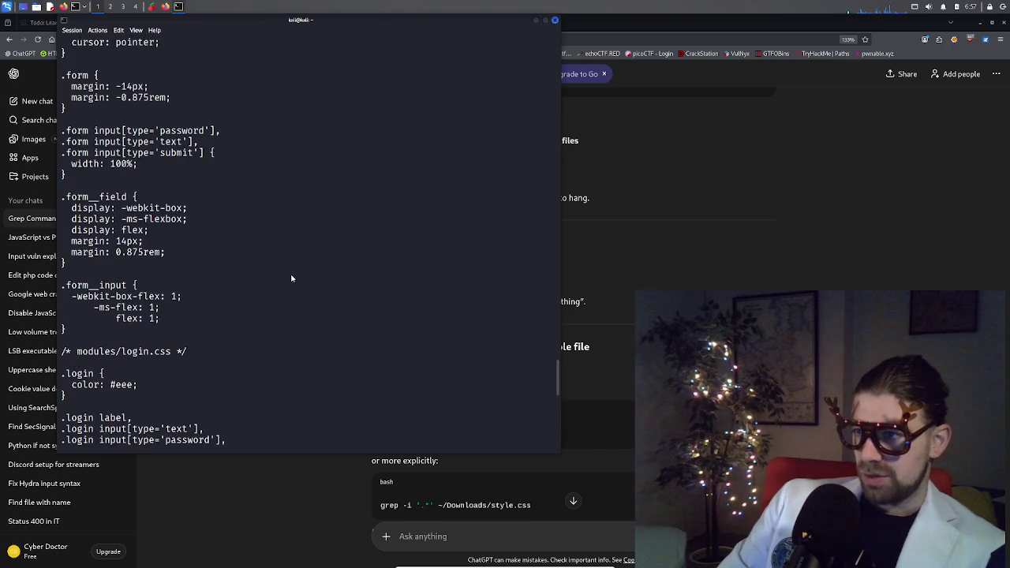
pyautogui.scroll(15, 291, 278)
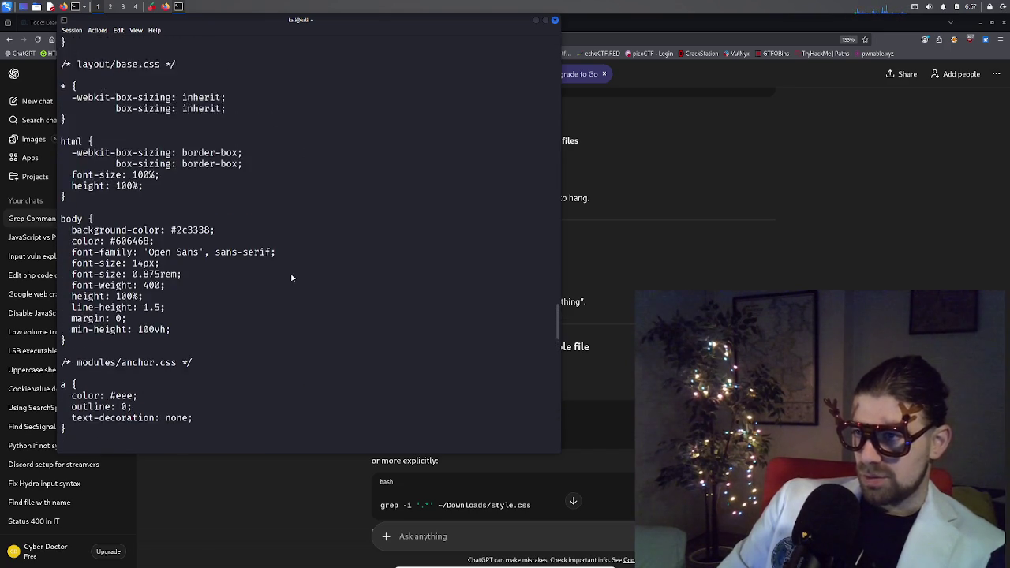
pyautogui.scroll(9, 335, 281)
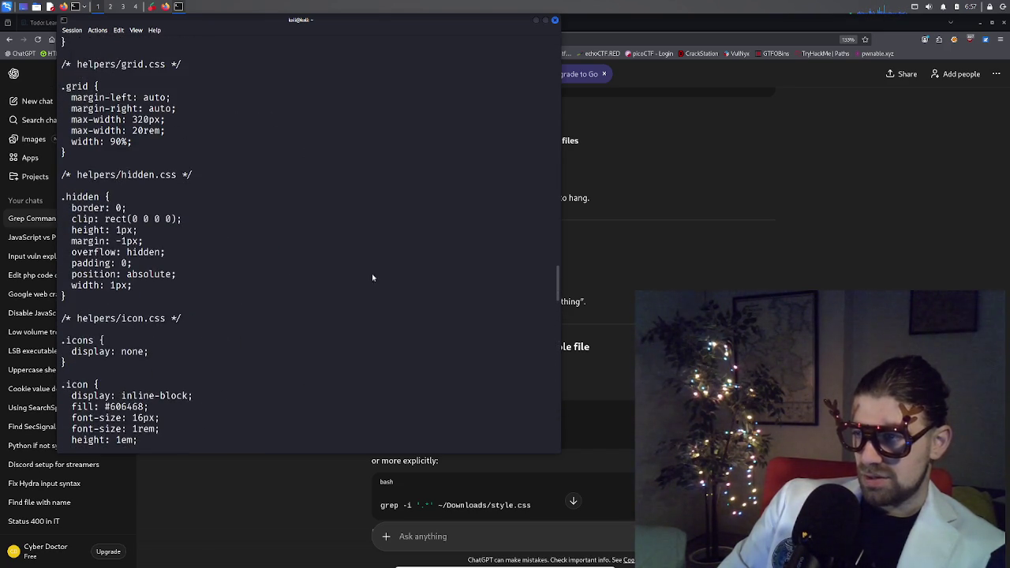
pyautogui.scroll(10, 367, 238)
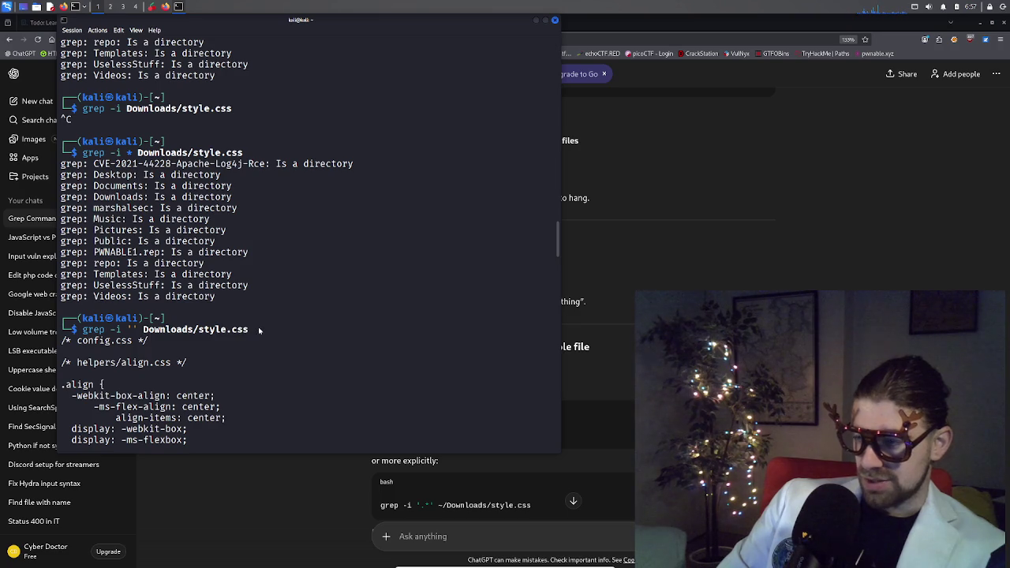
pyautogui.click(712, 275)
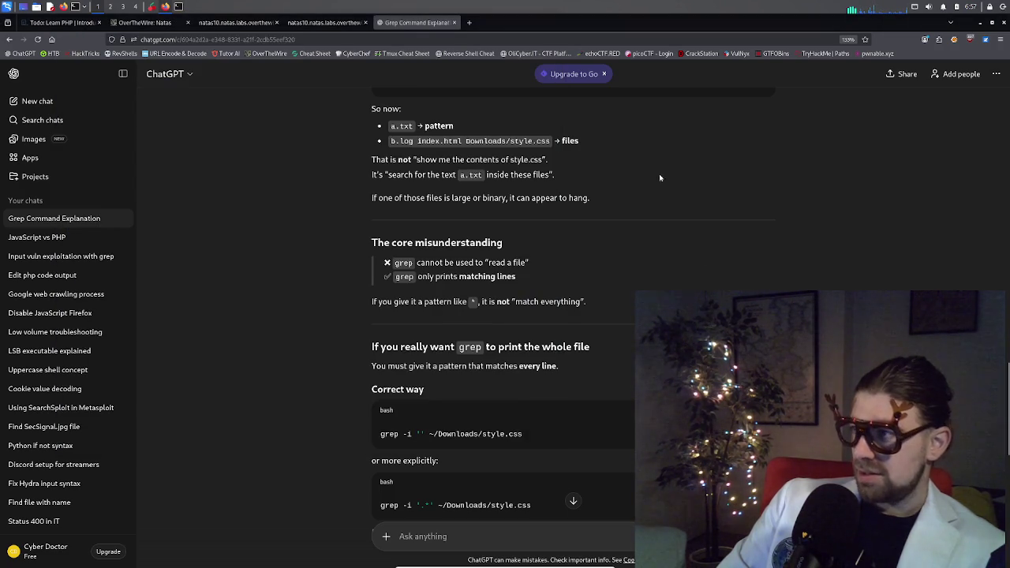
# Step: On the natas10 page, search for " followed by /etc/natas_webpass/natas11
pyautogui.click(338, 23)
pyautogui.click(237, 22)
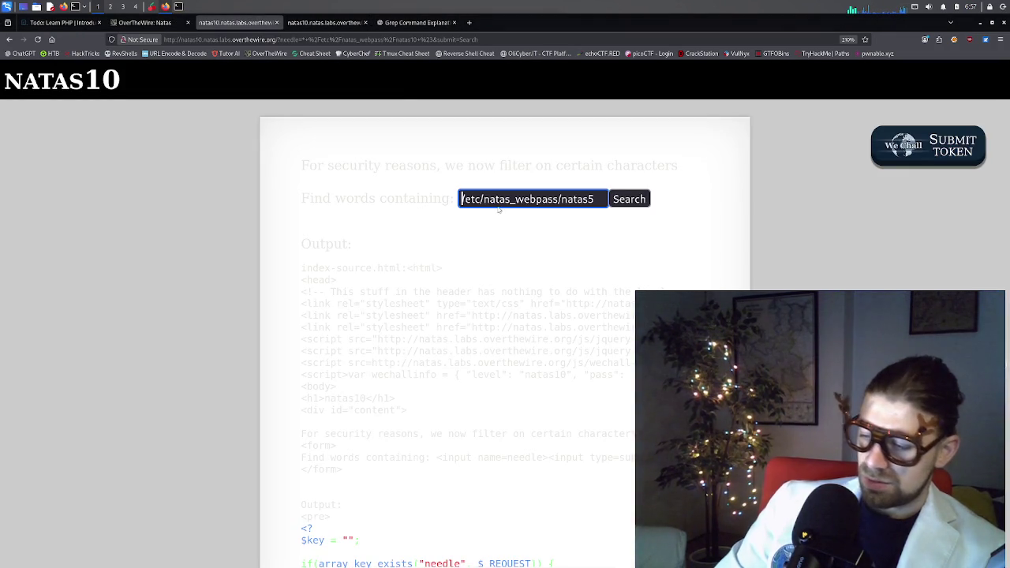
pyautogui.click(462, 199)
pyautogui.write('"')
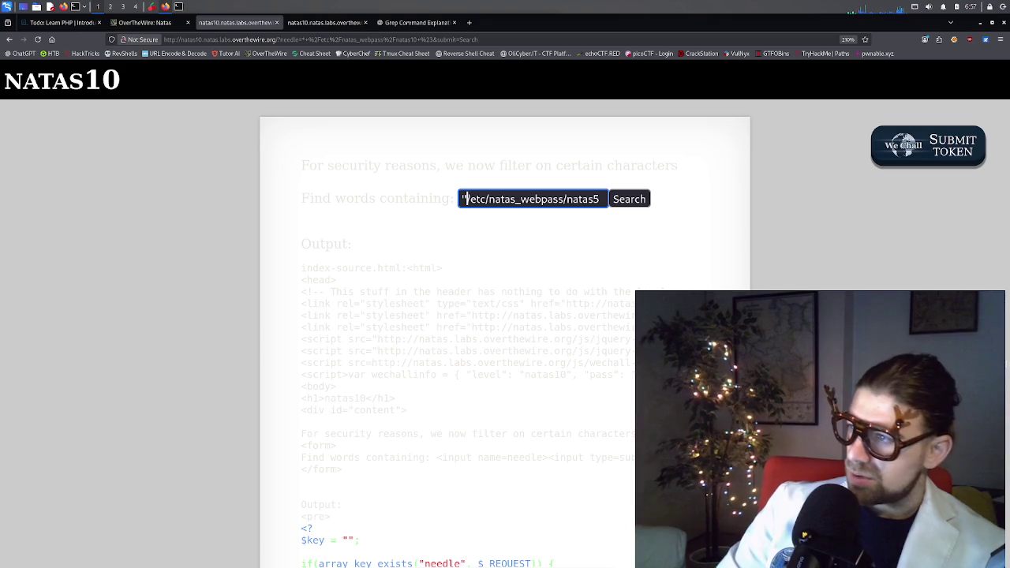
pyautogui.click(601, 199)
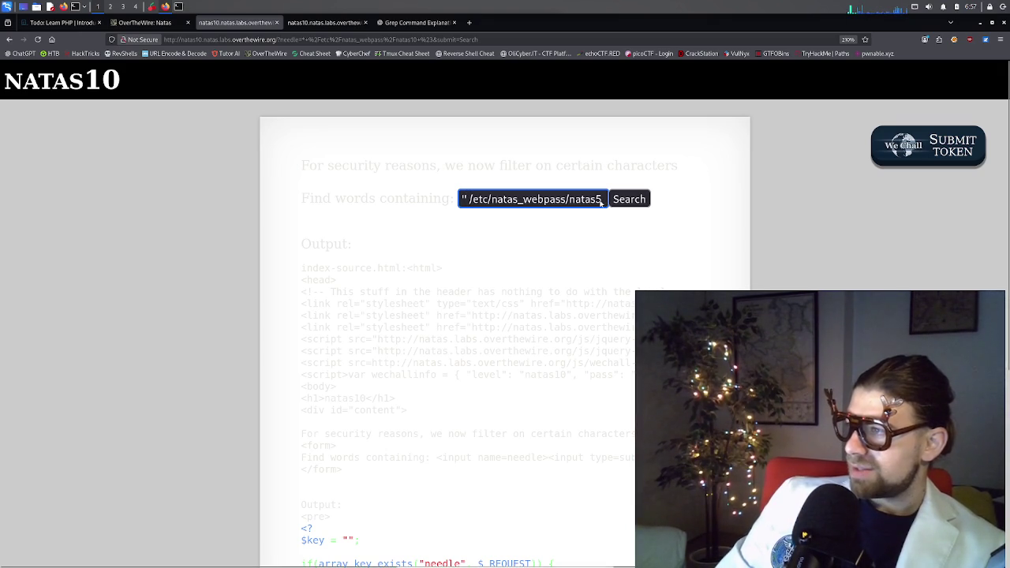
pyautogui.press('BackSpace')
pyautogui.write('11')
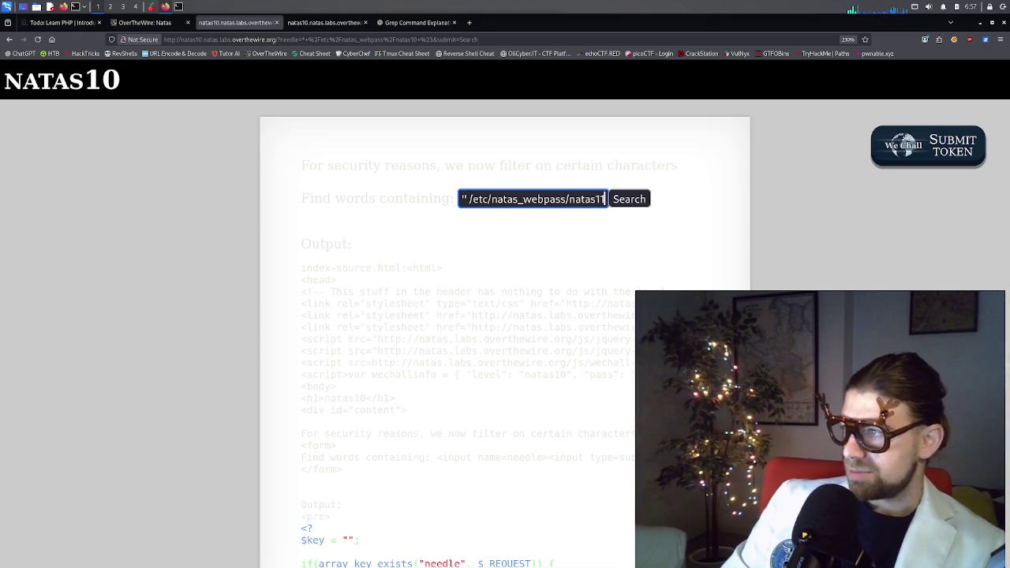
pyautogui.click(631, 200)
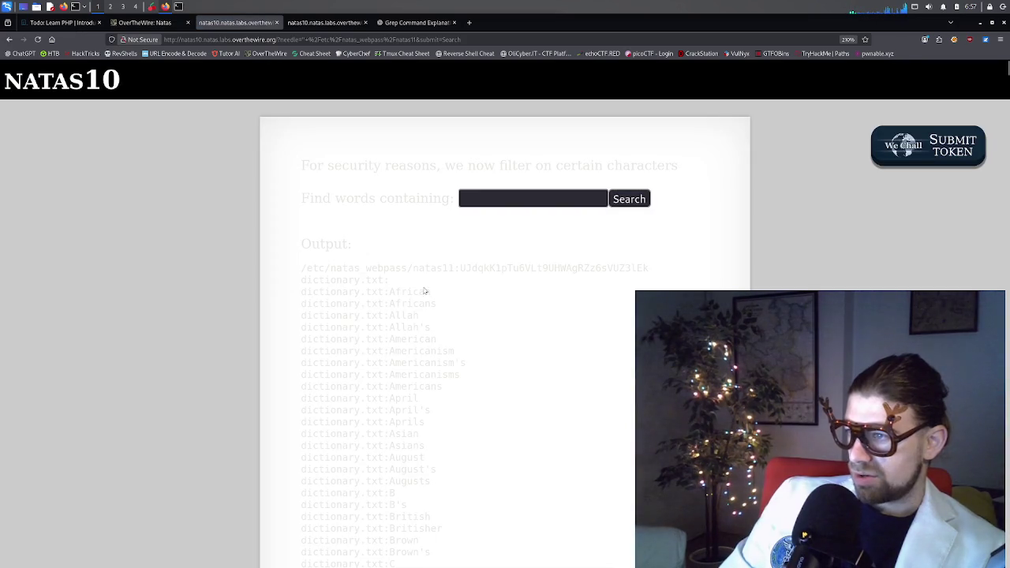
# Step: Scroll through the dictionary results, then select the natas11 password at the top of the output
pyautogui.scroll(-15, 463, 286)
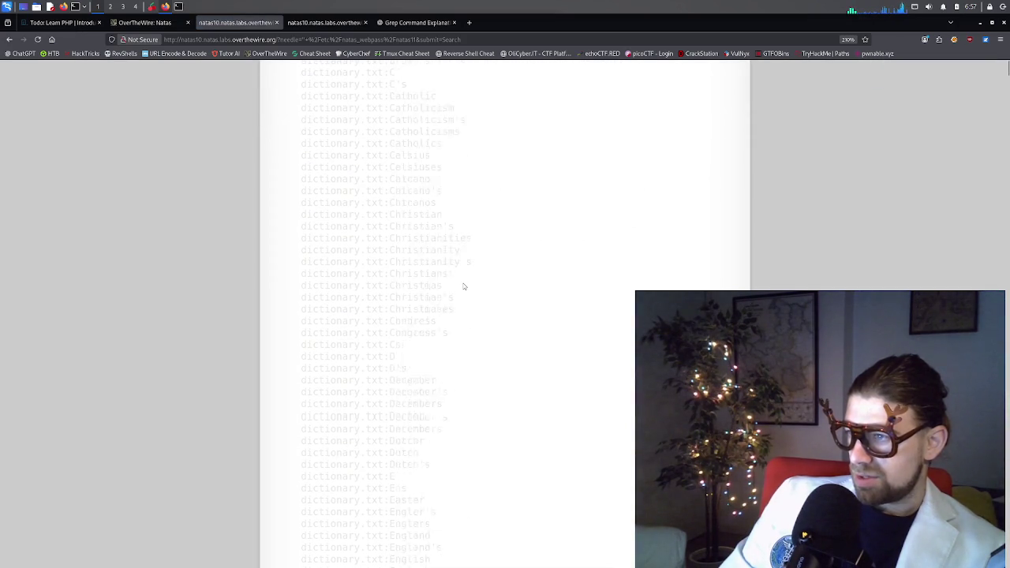
pyautogui.scroll(-15, 463, 287)
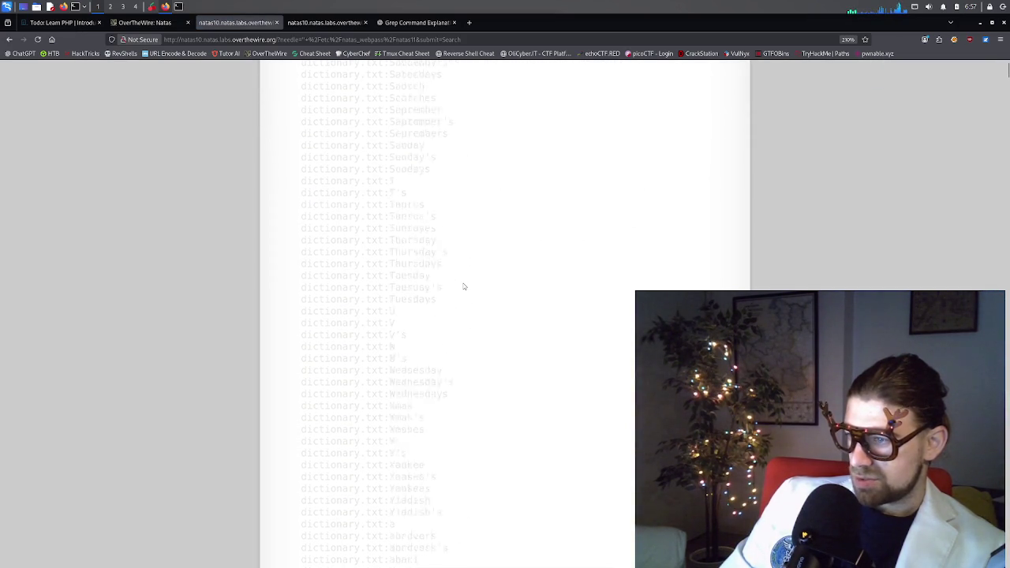
pyautogui.scroll(-10, 464, 286)
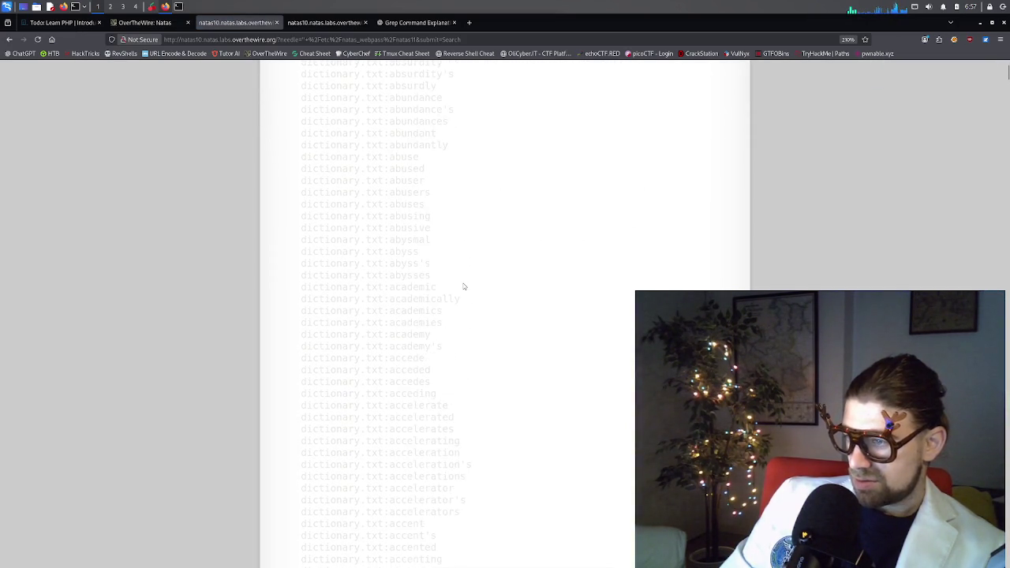
pyautogui.scroll(-10, 463, 286)
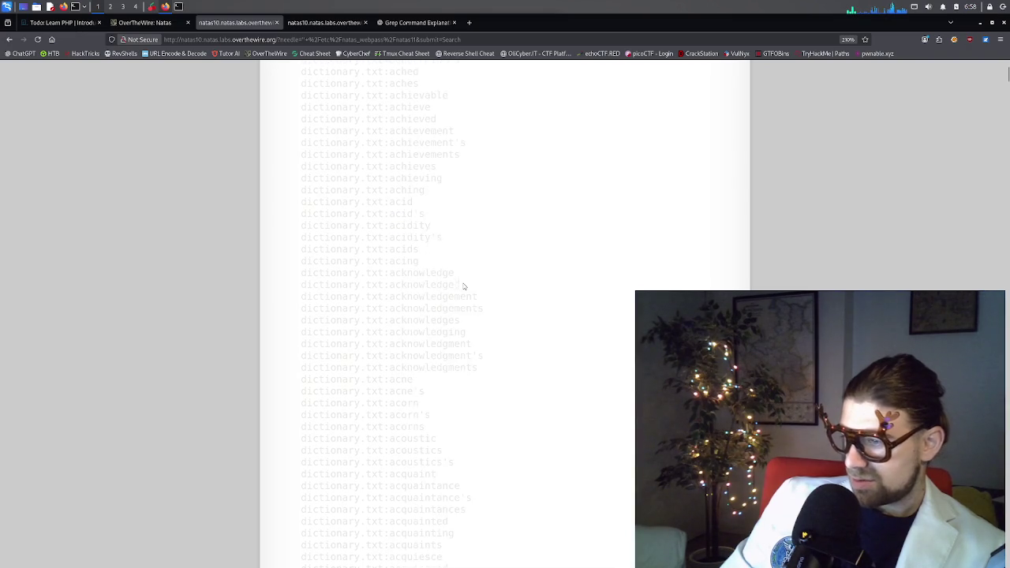
pyautogui.scroll(-10, 464, 286)
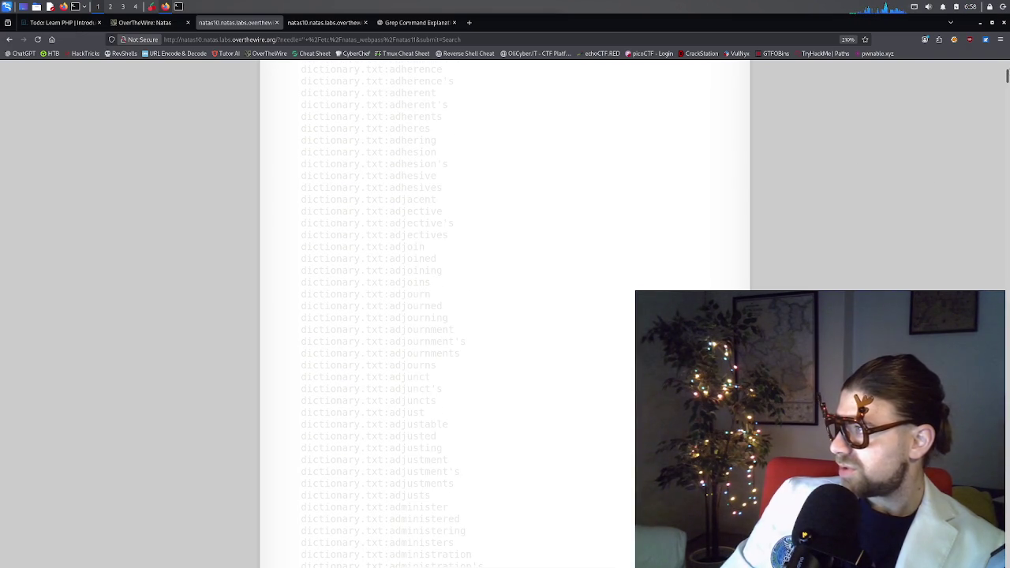
pyautogui.moveTo(1007, 75); pyautogui.dragTo(1005, 554)
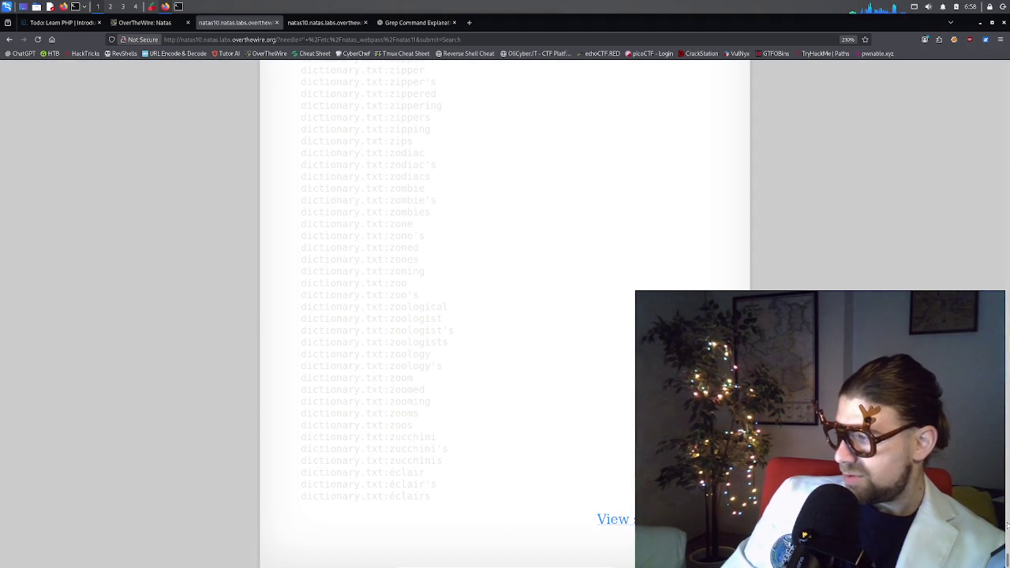
pyautogui.press('F5')
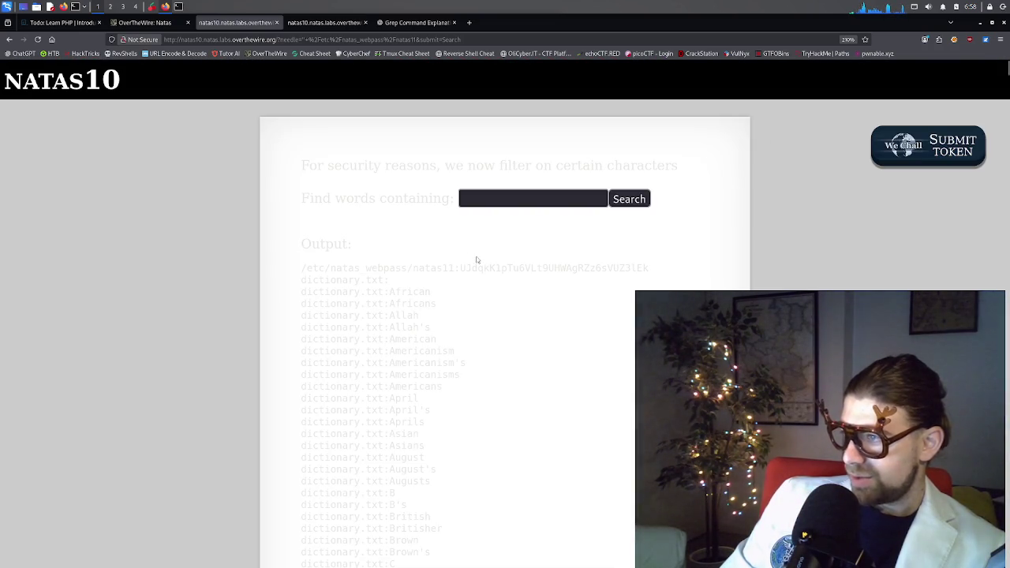
pyautogui.moveTo(462, 269)
pyautogui.mouseDown()
pyautogui.moveTo(579, 281)
pyautogui.moveTo(658, 276)
pyautogui.mouseUp()
pyautogui.rightClick(632, 270)
# Step: Copy the natas11 password and recall the earlier natas5 path search entry
pyautogui.click(642, 278)
pyautogui.click(521, 195)
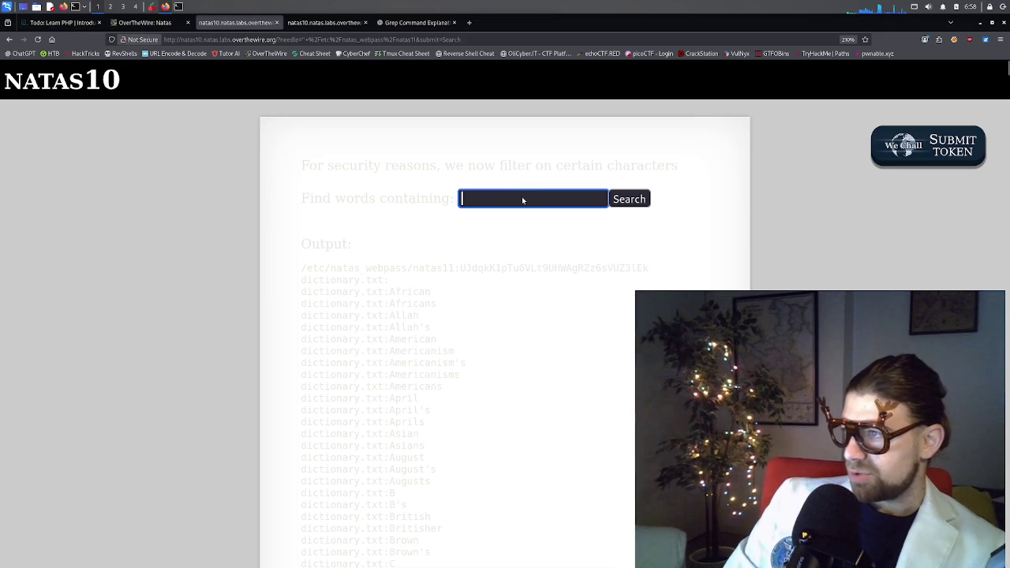
pyautogui.click(521, 197)
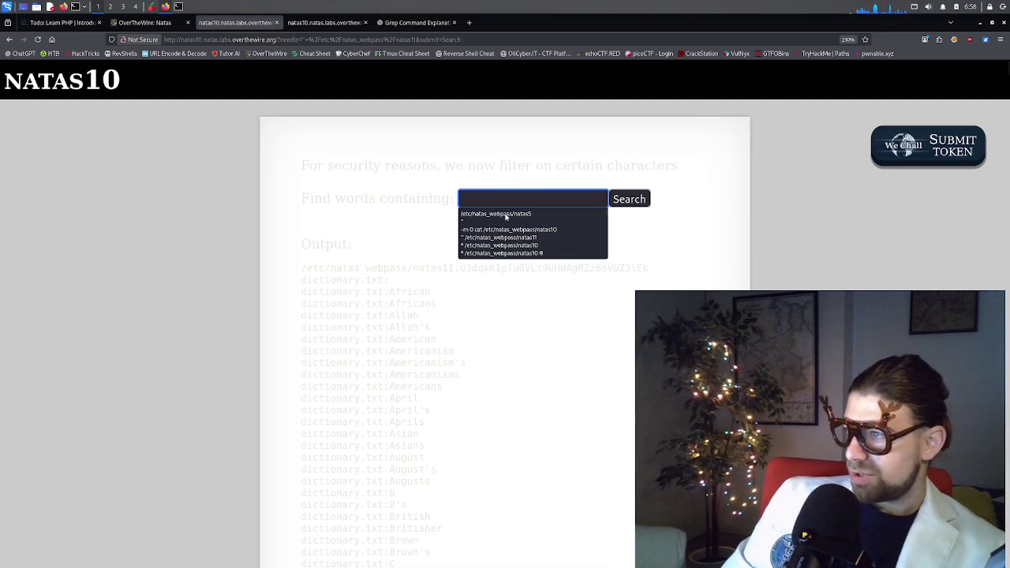
pyautogui.click(502, 213)
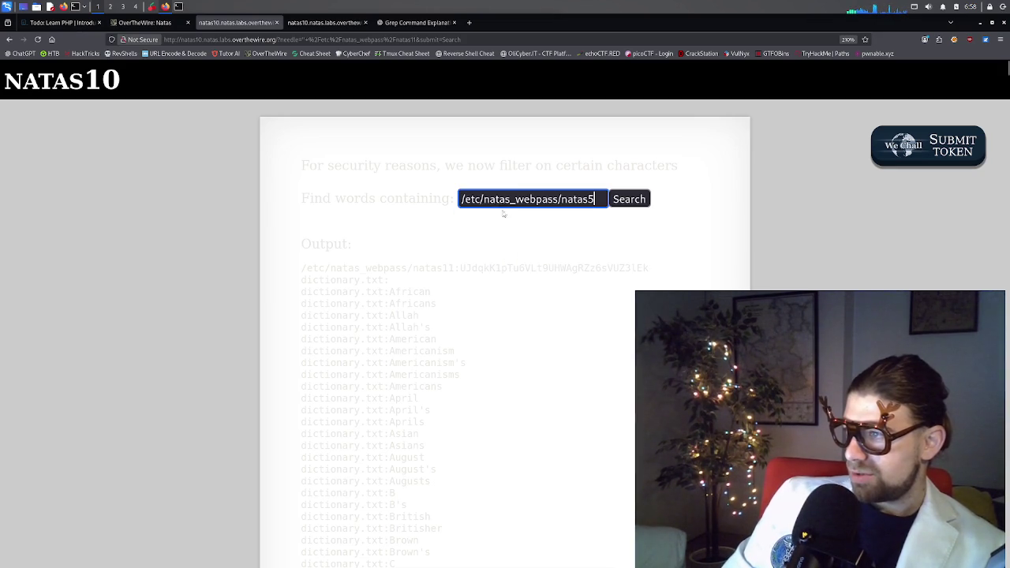
# Step: Resubmit the search as " /etc/natas_webpass/natas11 # so only the password line shows
pyautogui.click(463, 201)
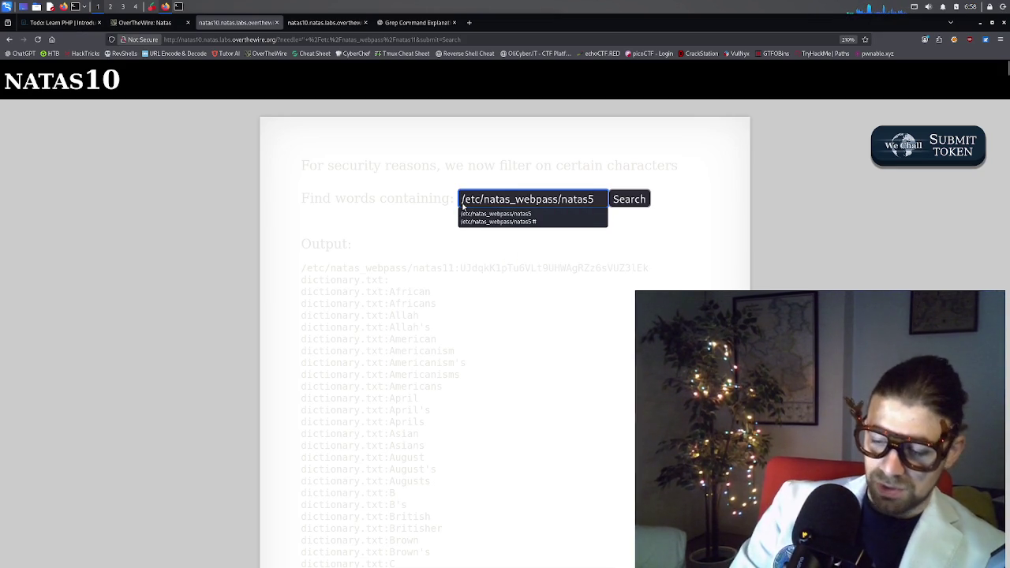
pyautogui.press('Escape')
pyautogui.write('"')
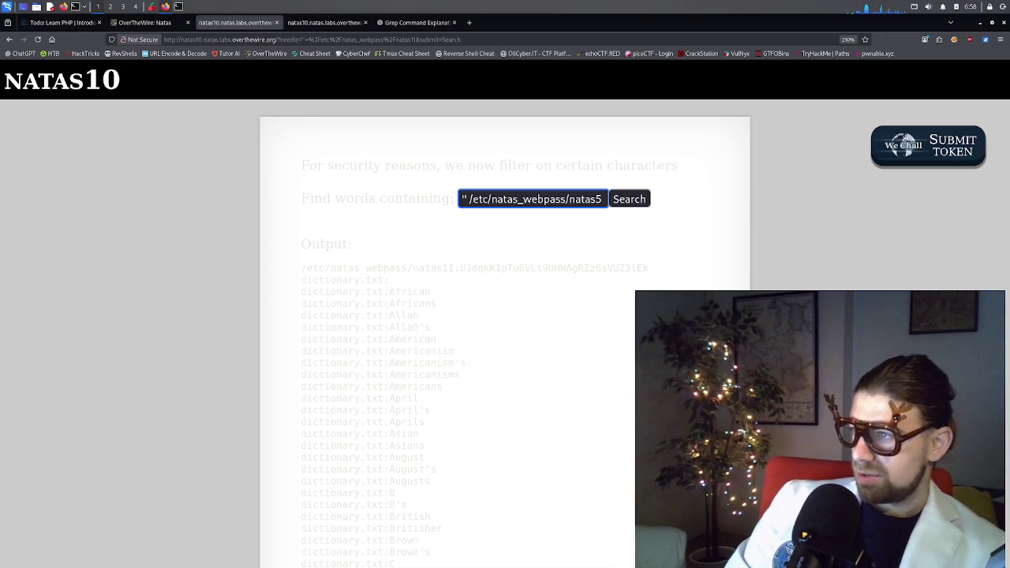
pyautogui.click(602, 198)
pyautogui.press('BackSpace')
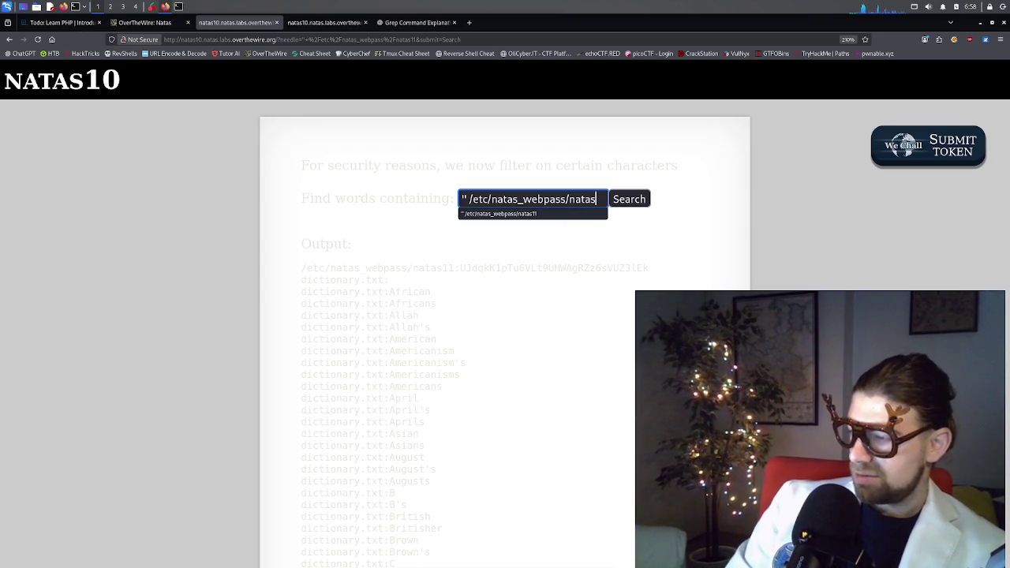
pyautogui.write('11')
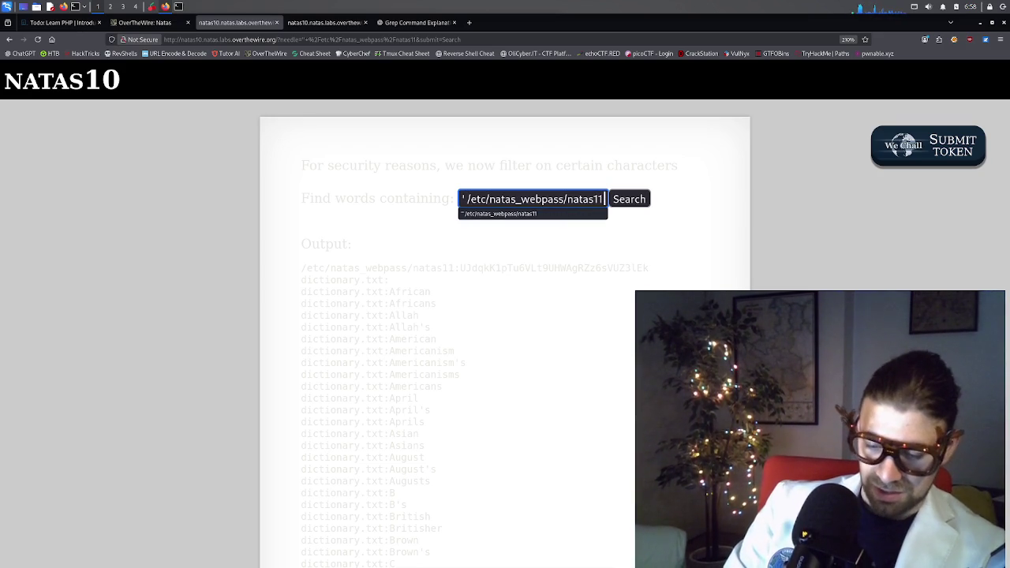
pyautogui.write(' #')
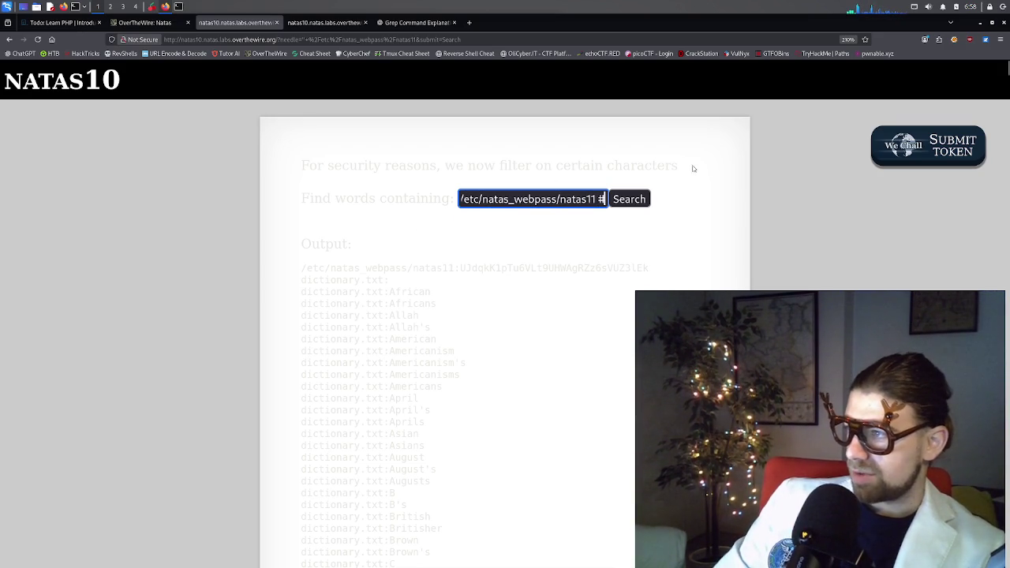
pyautogui.click(641, 199)
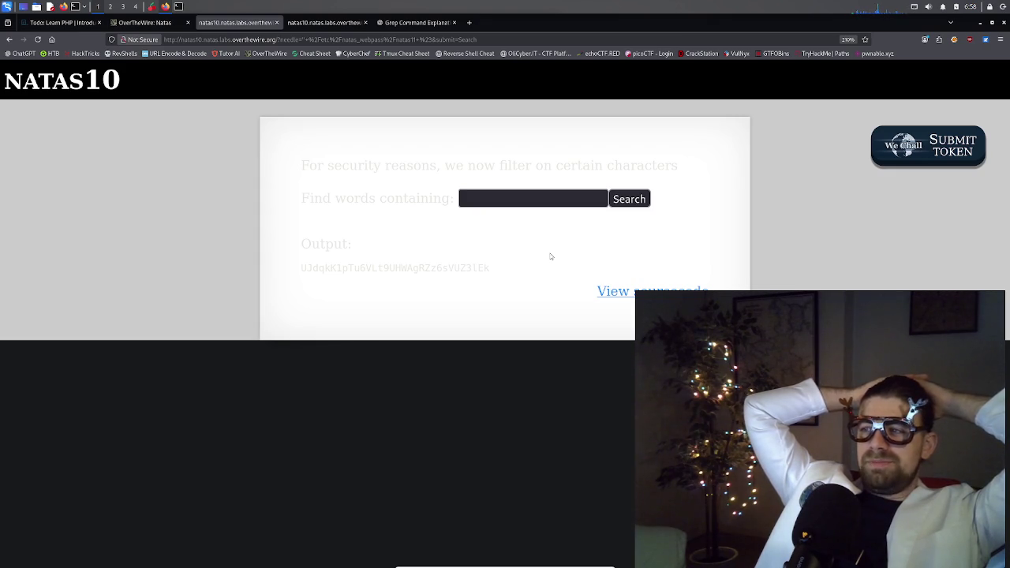
# Step: Inspect the search input's markup, close DevTools, and select the natas11 password in the output
pyautogui.click(516, 198)
pyautogui.rightClick(515, 199)
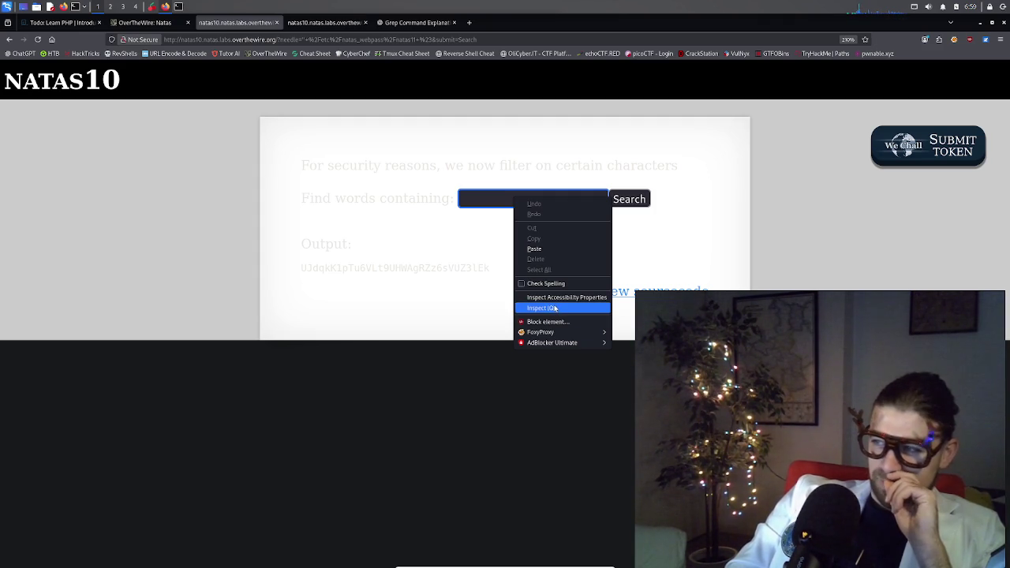
pyautogui.click(555, 308)
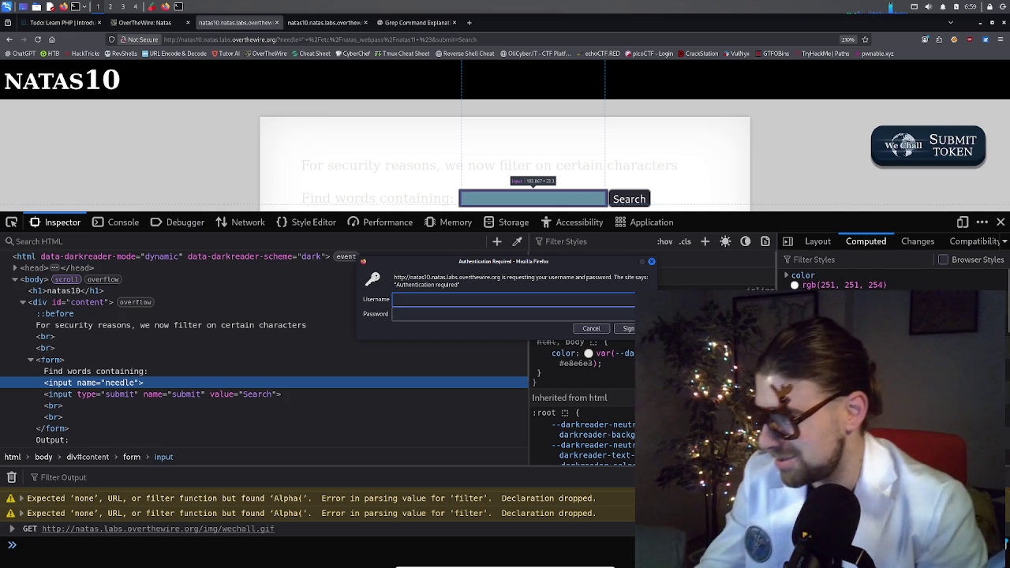
pyautogui.click(651, 261)
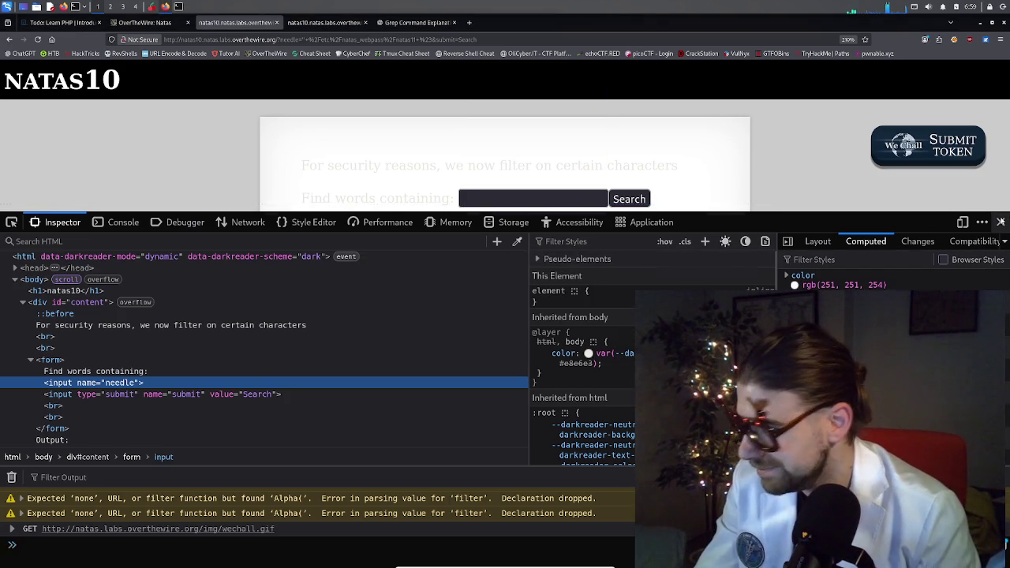
pyautogui.click(1000, 222)
pyautogui.doubleClick(370, 269)
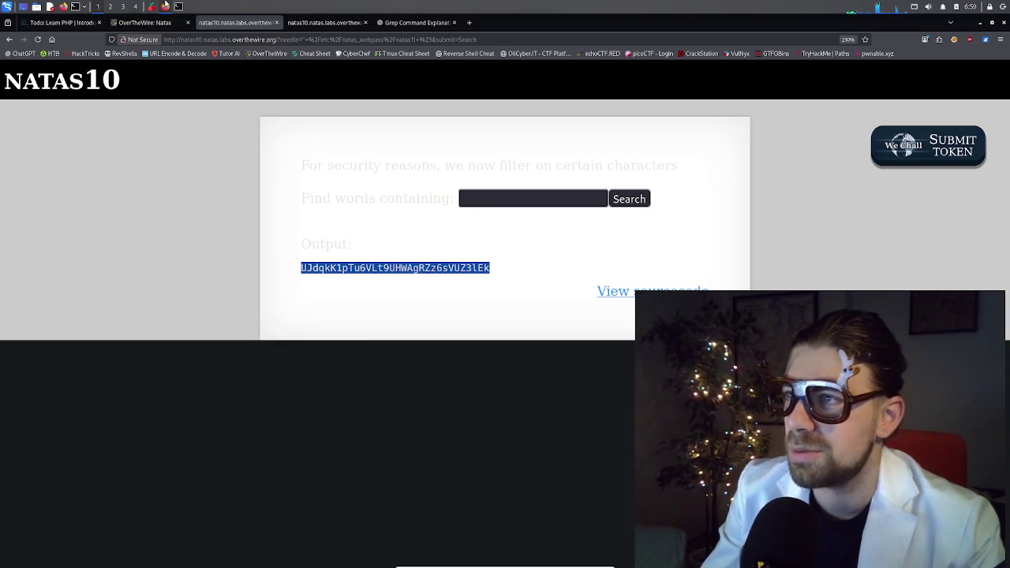
pyautogui.click(164, 6)
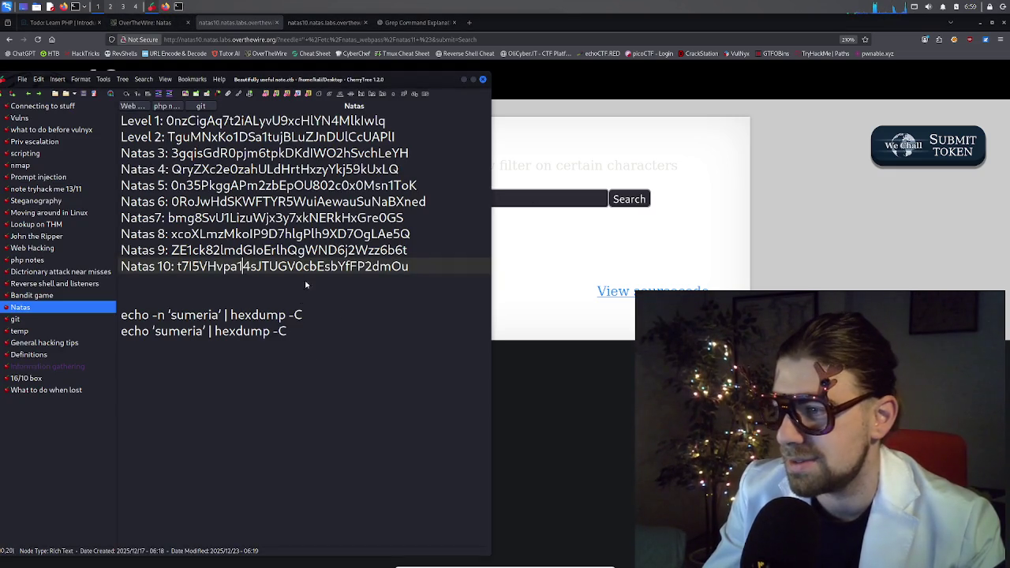
# Step: Add a 'Natas 11:' line with the pasted password below Natas 10 and save the notes
pyautogui.click(422, 269)
pyautogui.press('Return')
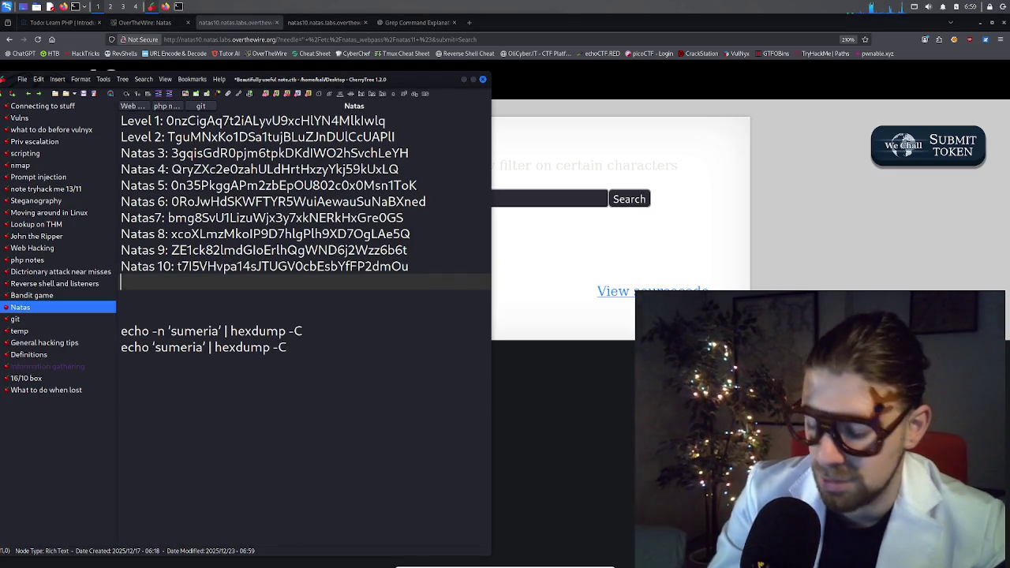
pyautogui.write('Na')
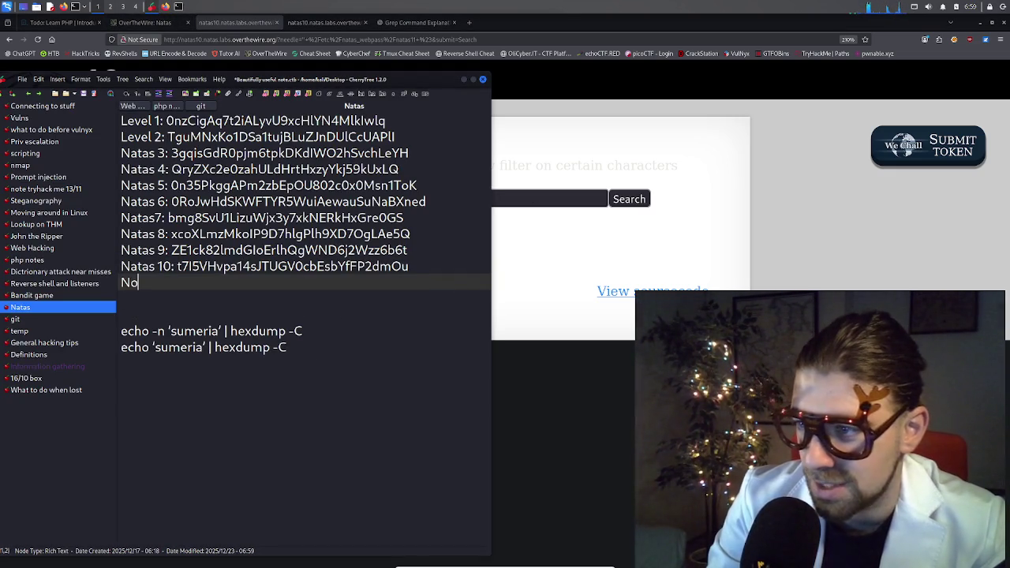
pyautogui.press('BackSpace')
pyautogui.write('atas')
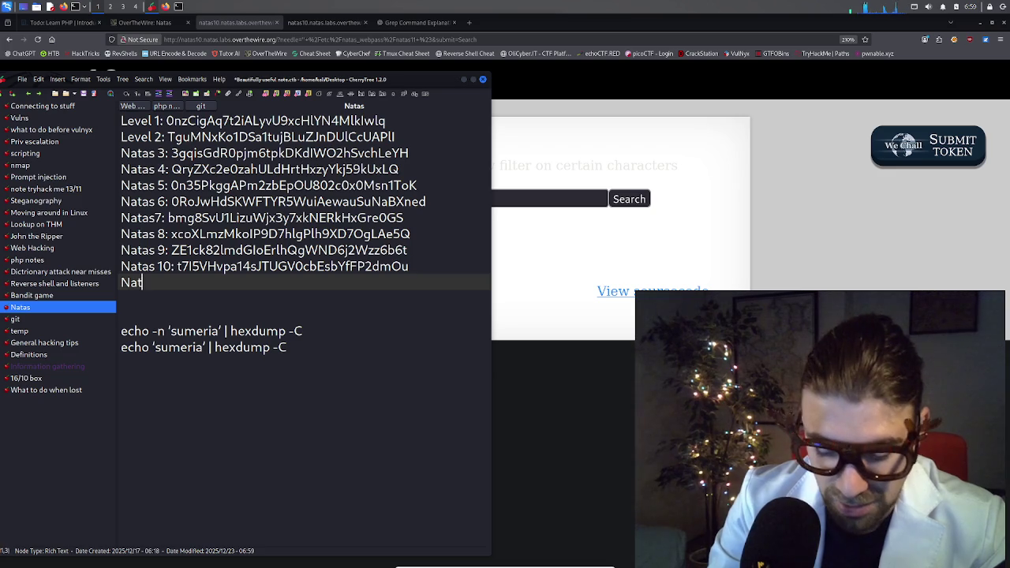
pyautogui.write(' 11')
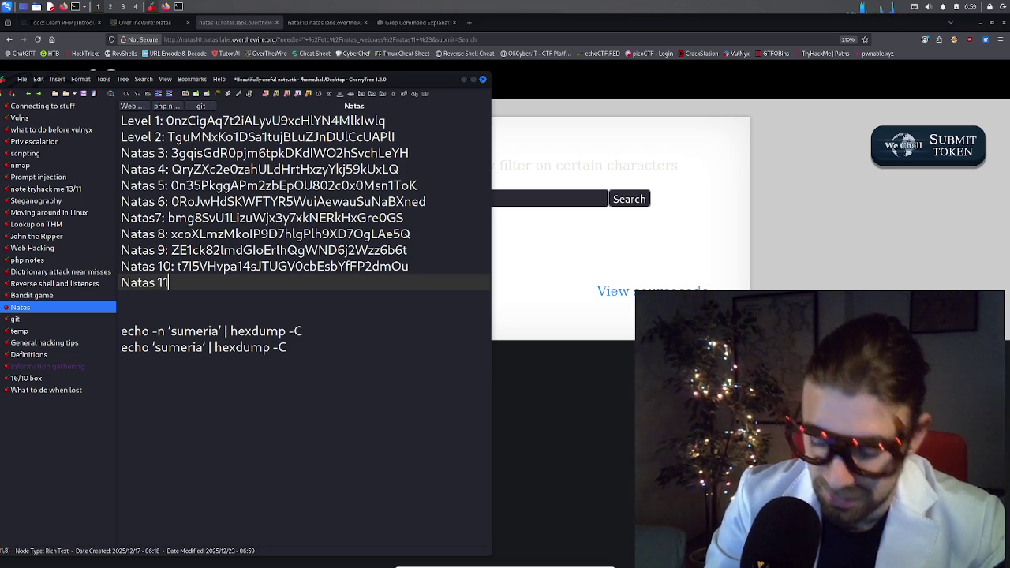
pyautogui.write(':')
pyautogui.hotkey('ctrl', 'v')
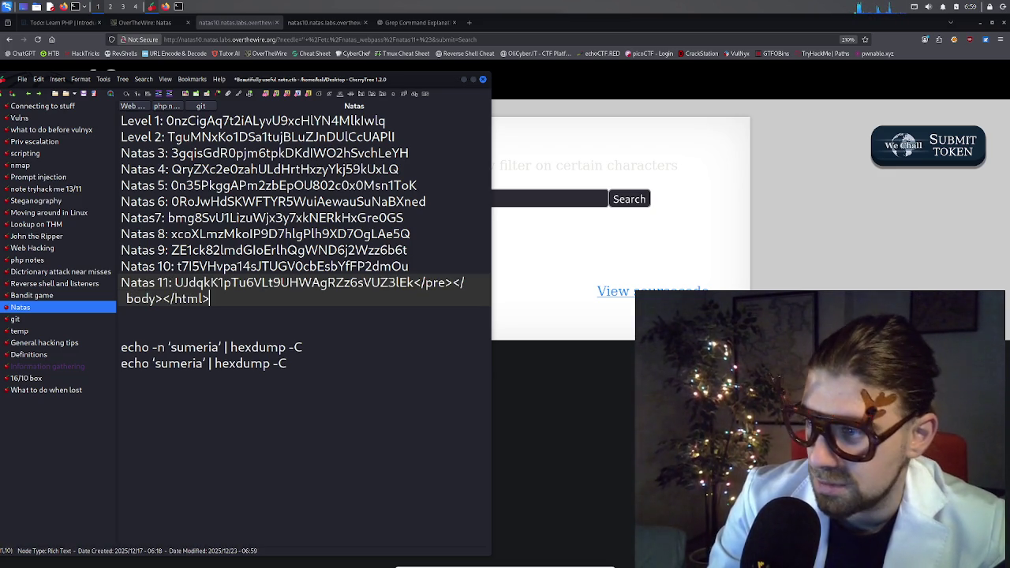
pyautogui.press('BackSpace')
pyautogui.press('BackSpace')
pyautogui.press('BackSpace')
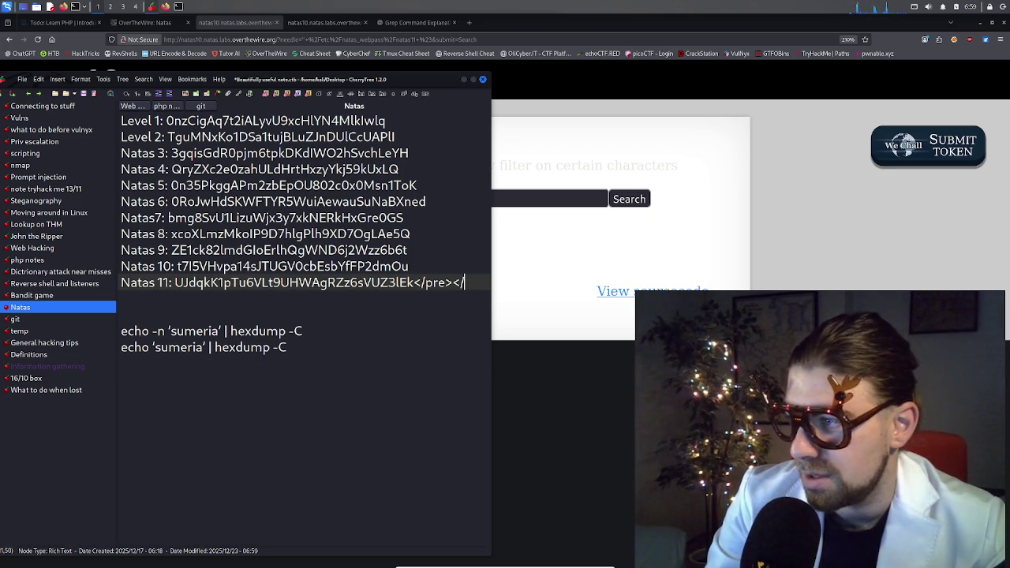
pyautogui.press('BackSpace')
pyautogui.press('BackSpace')
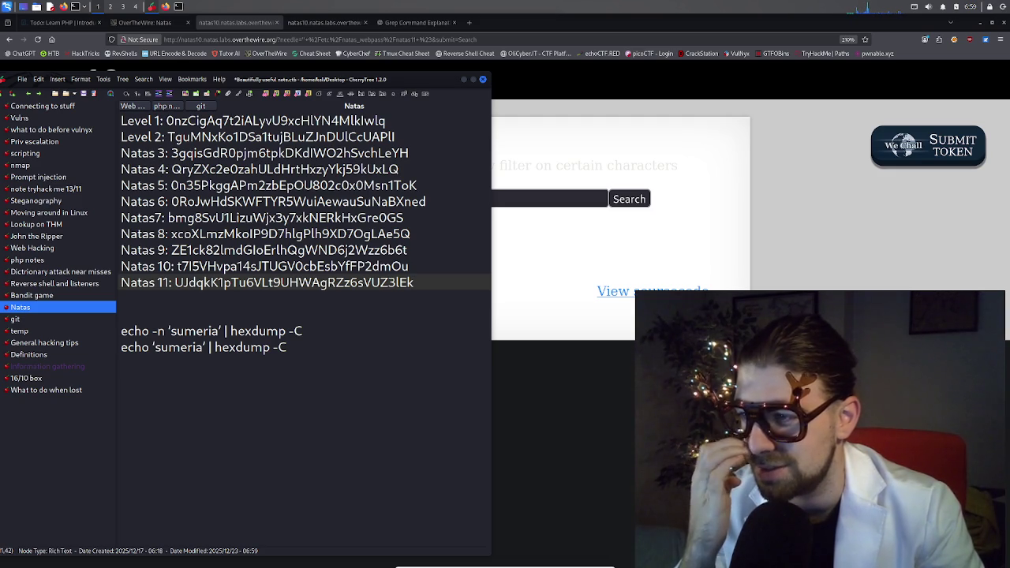
pyautogui.hotkey('ctrl', 's')
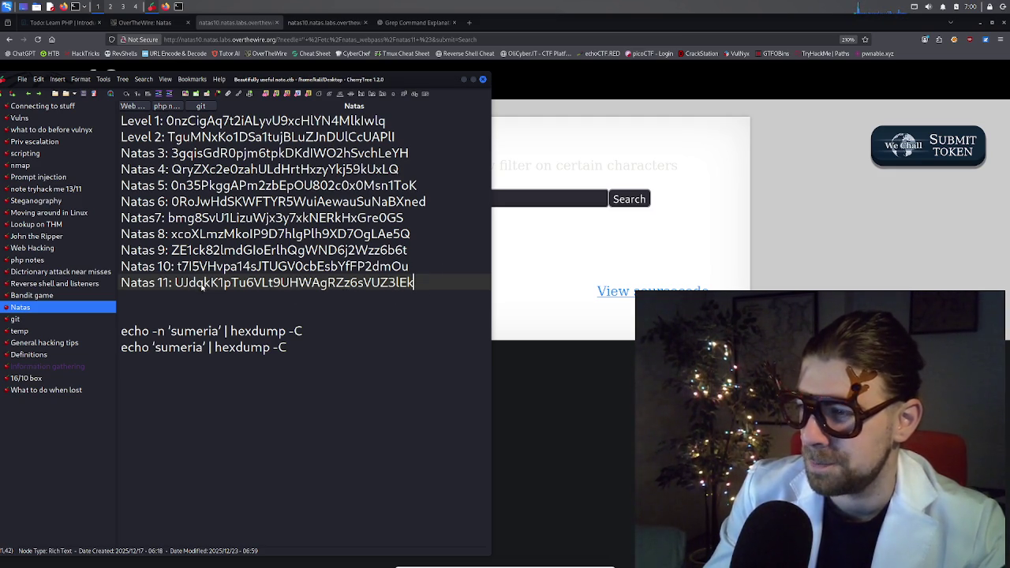
# Step: Copy the Natas 11 password from the notes and return to the natas10 page
pyautogui.moveTo(175, 286); pyautogui.dragTo(421, 280)
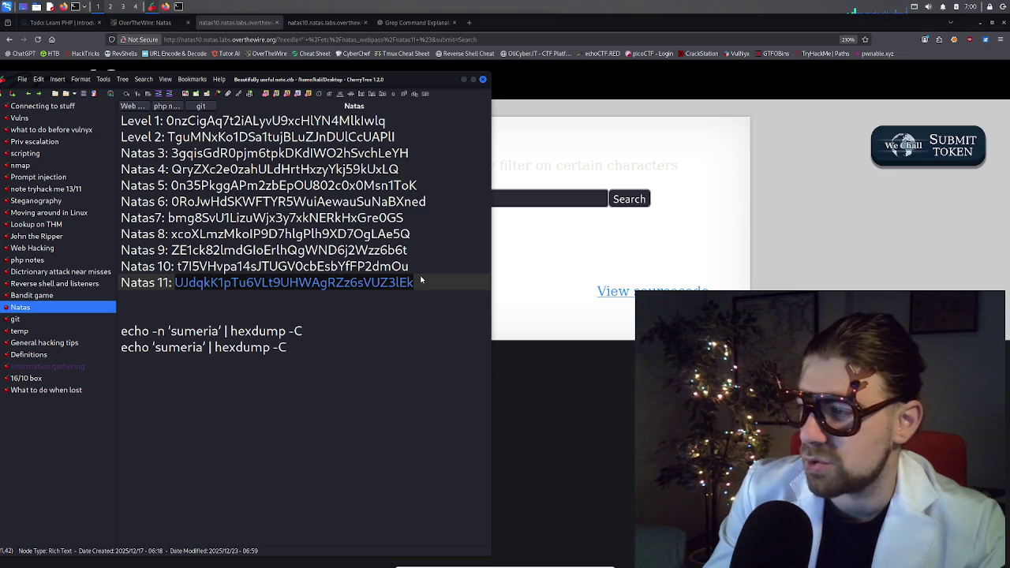
pyautogui.rightClick(393, 287)
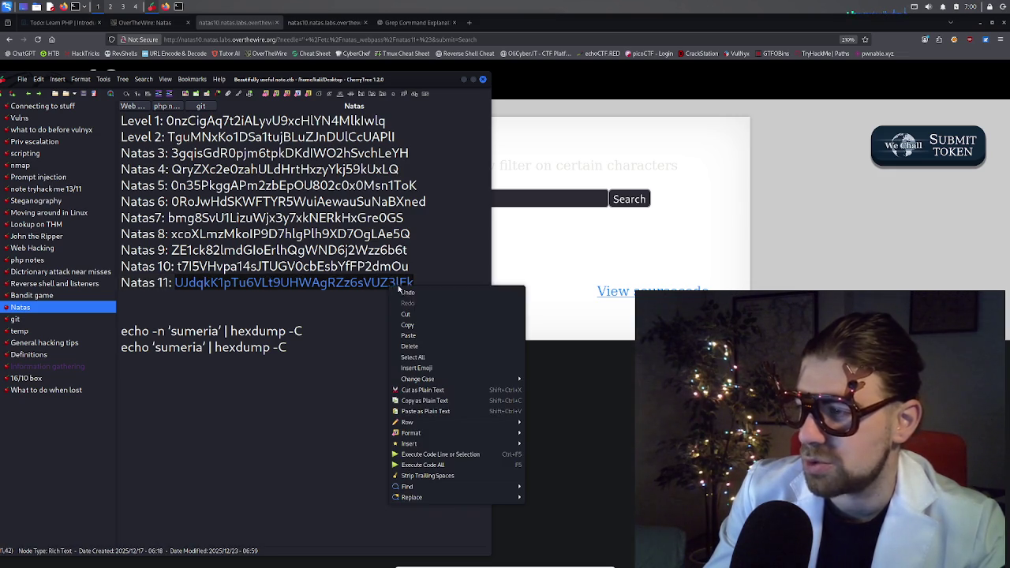
pyautogui.click(419, 324)
pyautogui.click(538, 256)
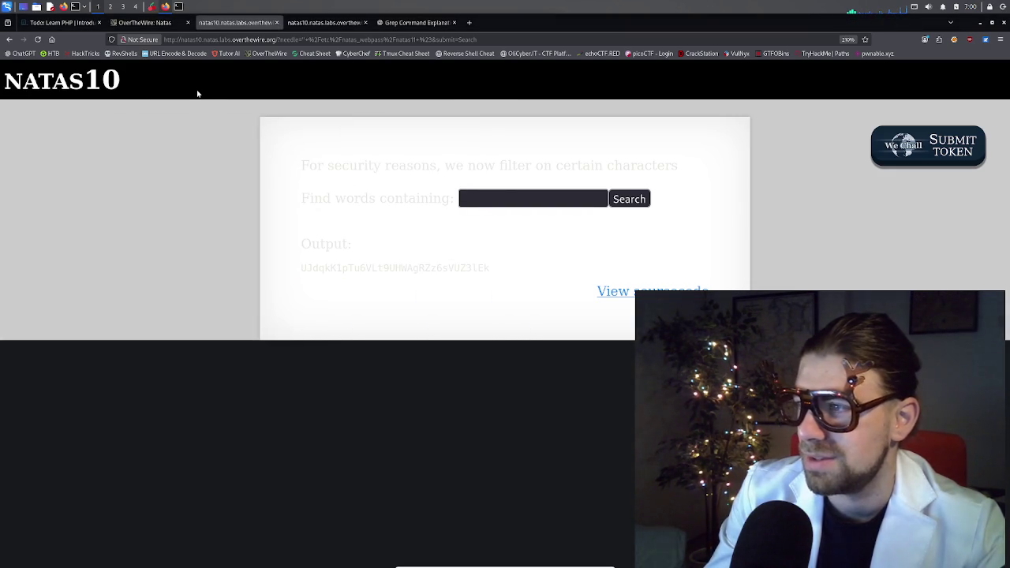
pyautogui.click(205, 39)
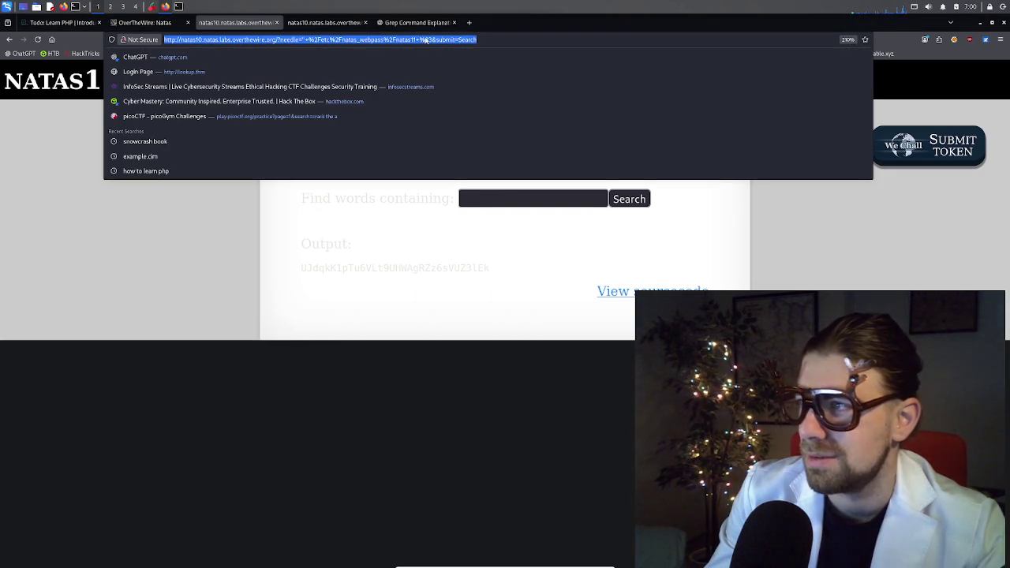
# Step: Strip the search query from the URL and change natas10 to natas11 to load that level
pyautogui.moveTo(482, 41); pyautogui.dragTo(280, 45)
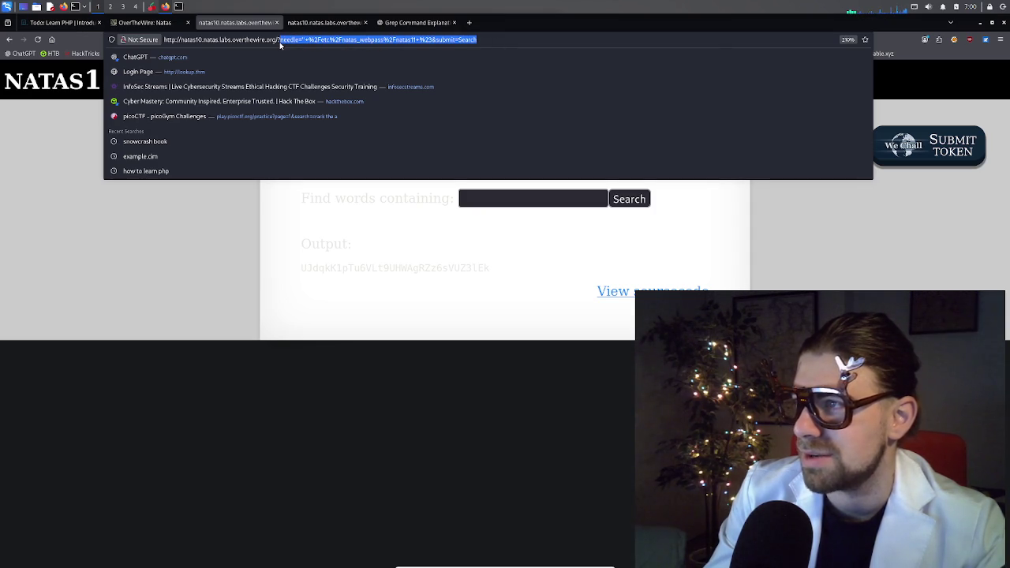
pyautogui.press('BackSpace')
pyautogui.press('Return')
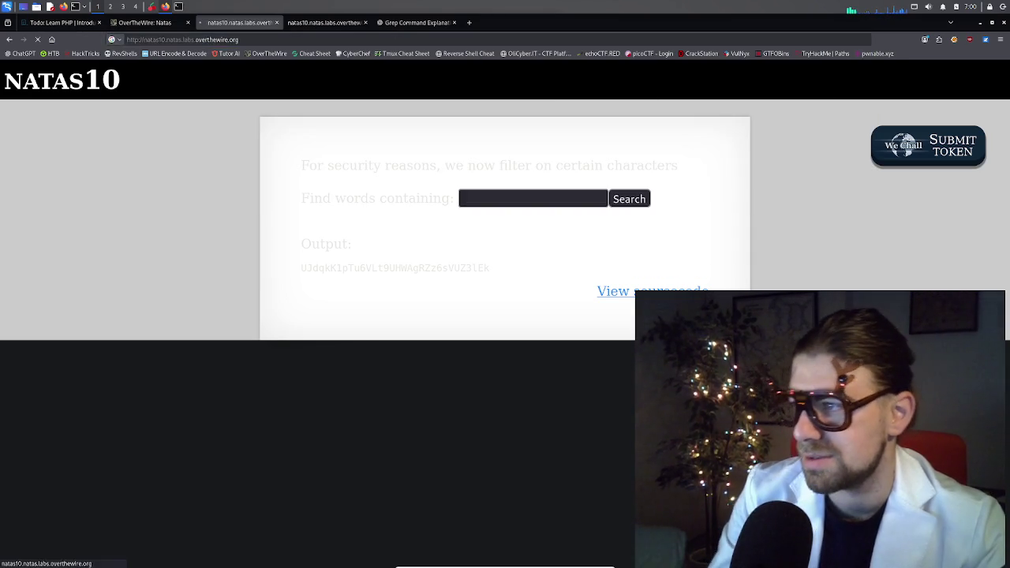
pyautogui.click(202, 42)
pyautogui.click(202, 41)
pyautogui.press('BackSpace')
pyautogui.write('1')
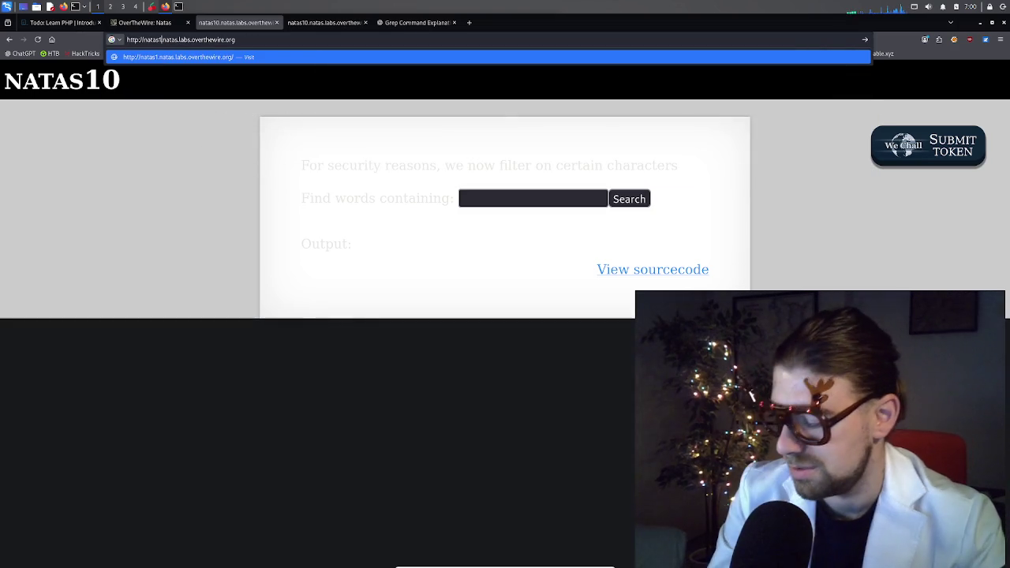
pyautogui.press('Return')
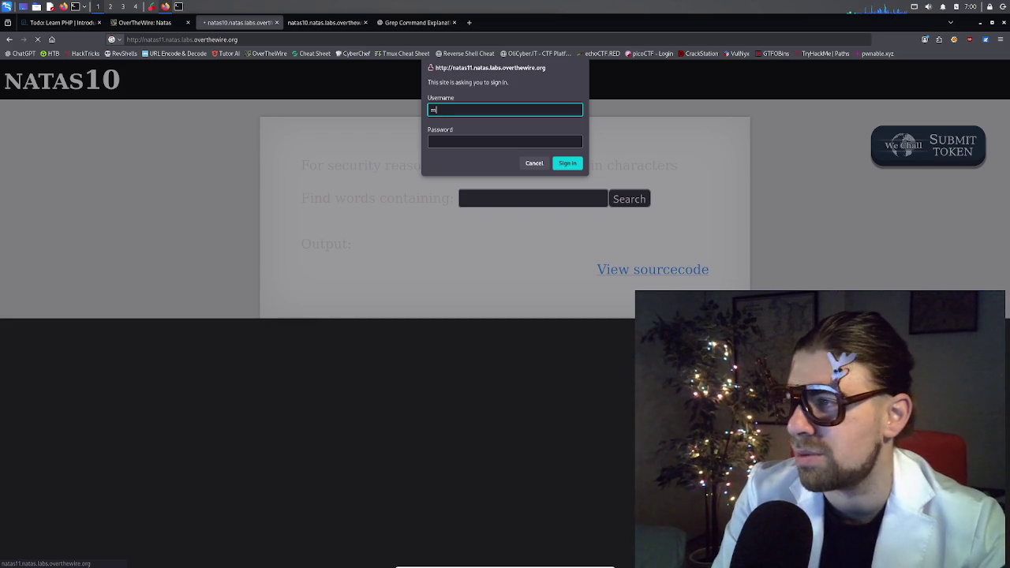
# Step: Log in to natas11 with the username and the pasted password
pyautogui.write('atas11')
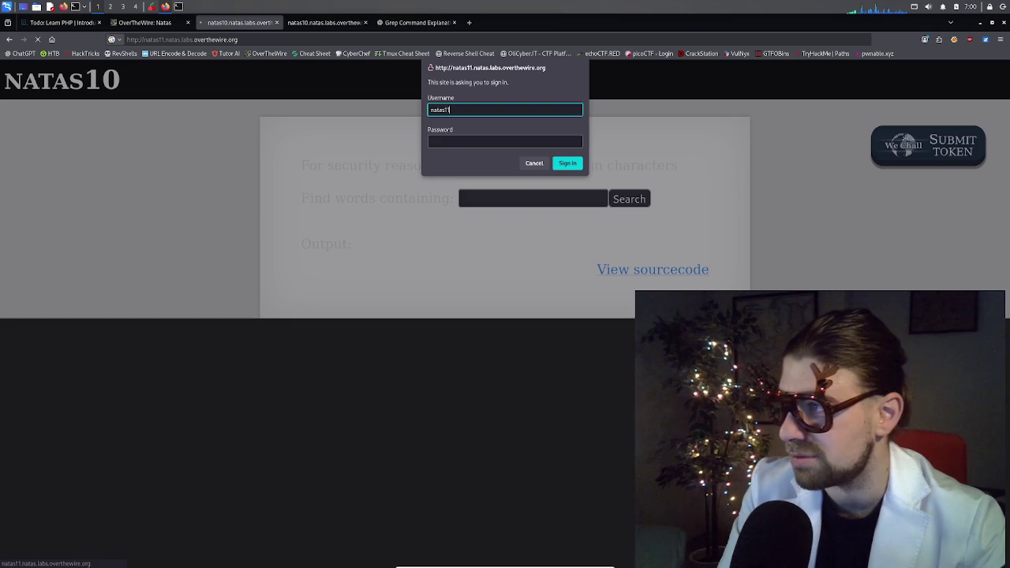
pyautogui.press('Tab')
pyautogui.hotkey('ctrl', 'v')
pyautogui.press('Return')
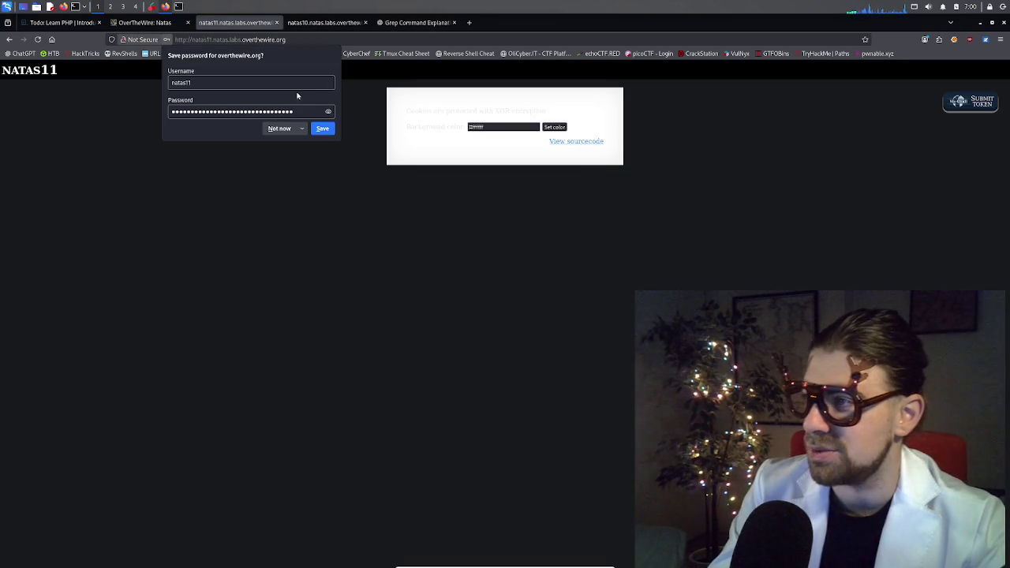
# Step: Decline saving the password and enlarge the natas11 page for readability
pyautogui.click(277, 129)
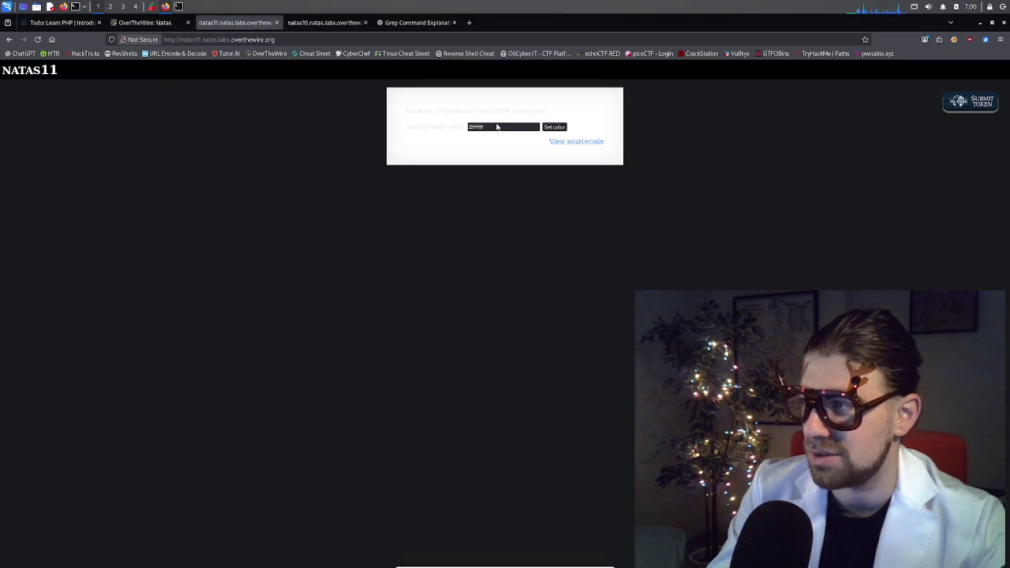
pyautogui.hotkey('ctrl', '+')
pyautogui.hotkey('ctrl', '+')
pyautogui.hotkey('ctrl', '+')
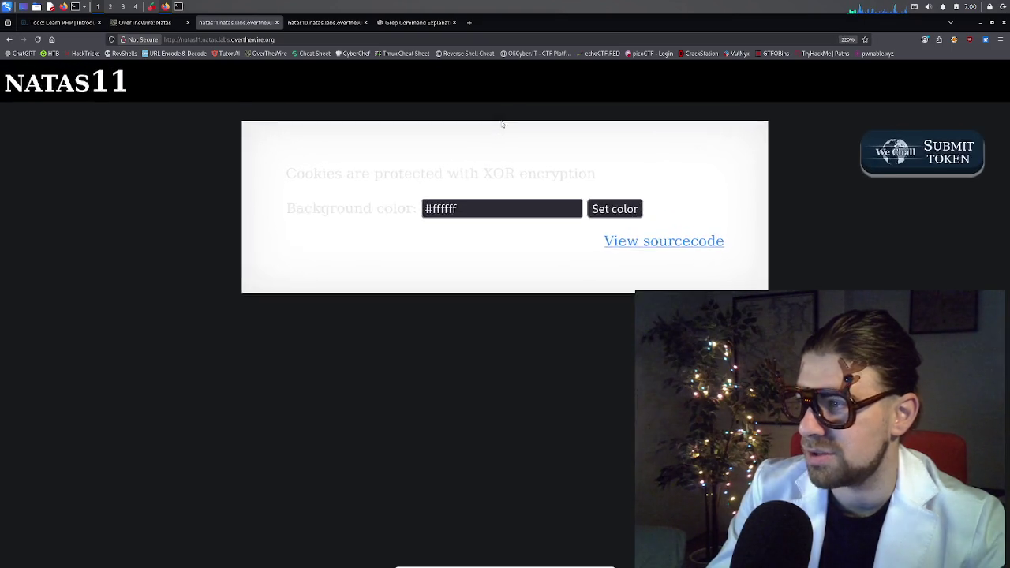
pyautogui.hotkey('ctrl', '+')
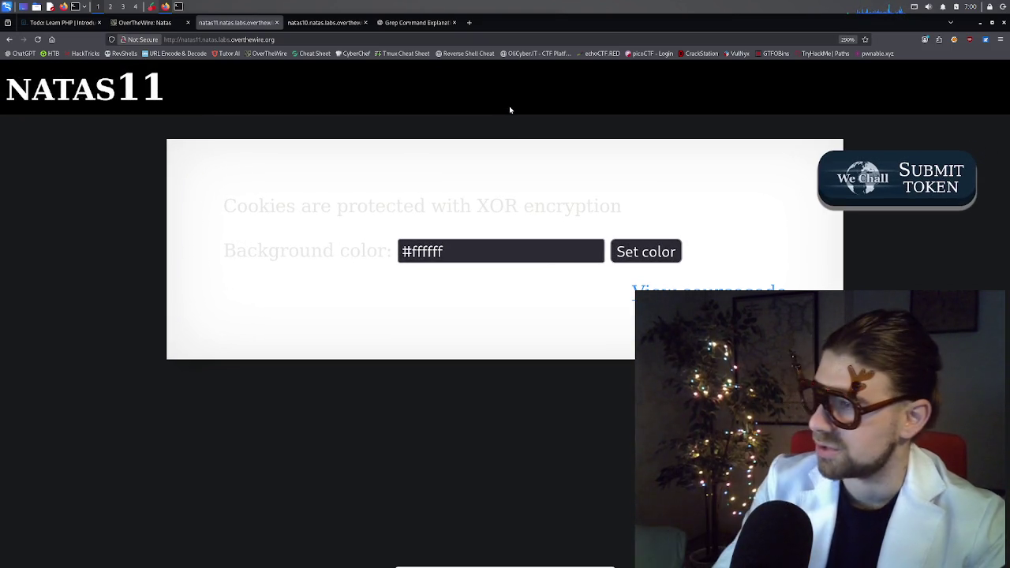
# Step: Submit #1589bv as the background colour, which leaves the field at #ffffff
pyautogui.click(457, 257)
pyautogui.moveTo(457, 257); pyautogui.dragTo(411, 252)
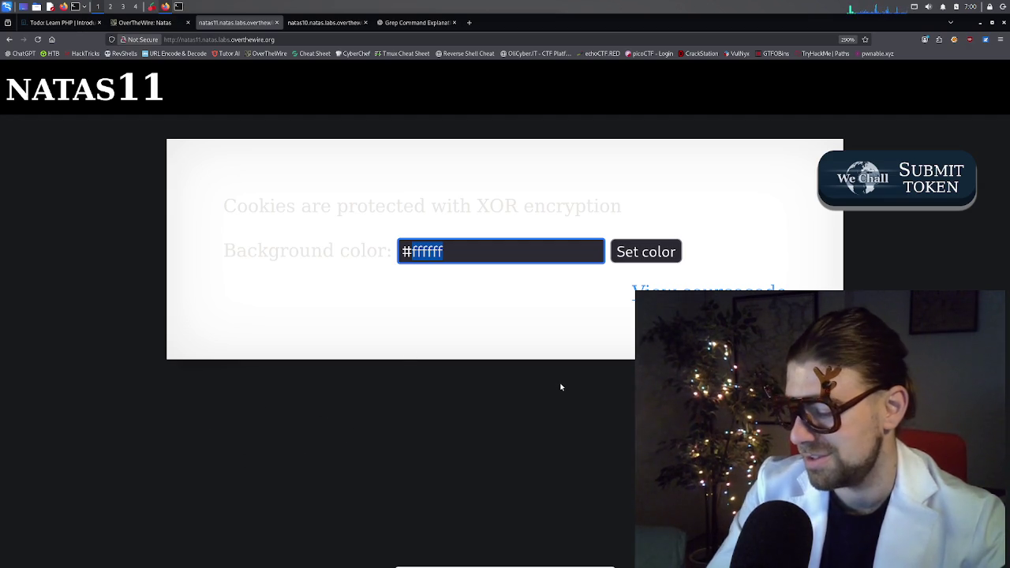
pyautogui.write('15')
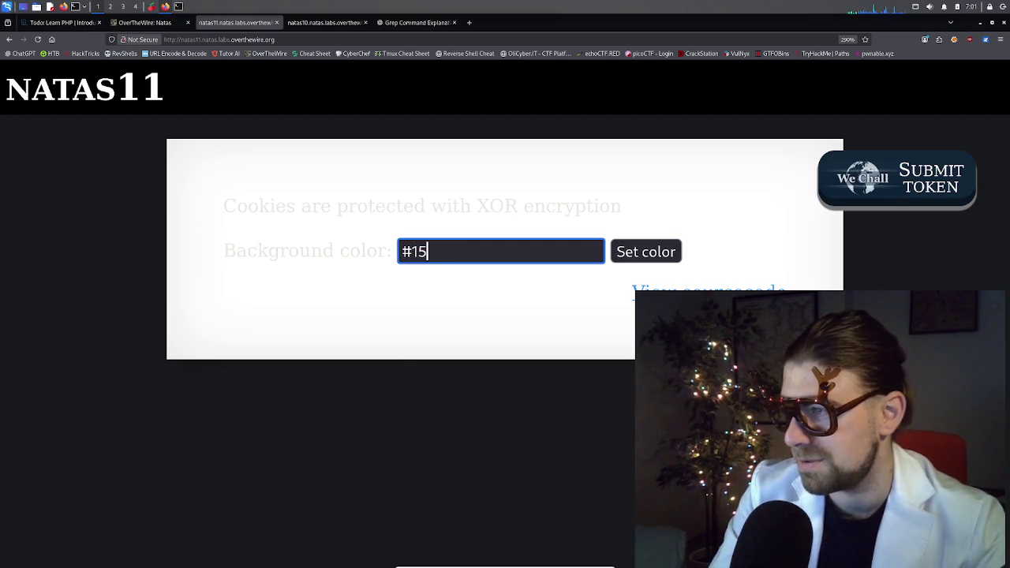
pyautogui.write('89')
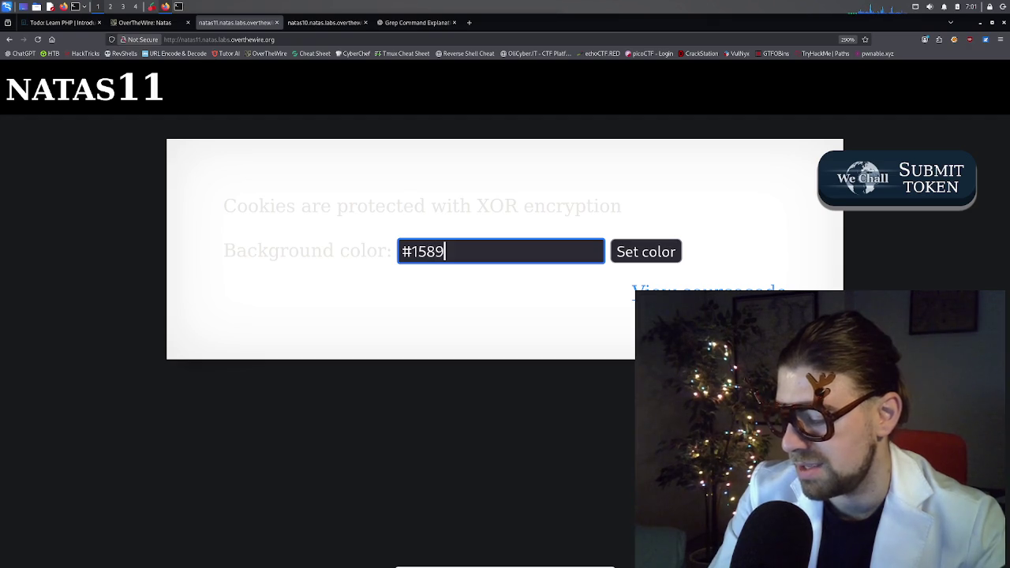
pyautogui.write('bv')
pyautogui.press('Return')
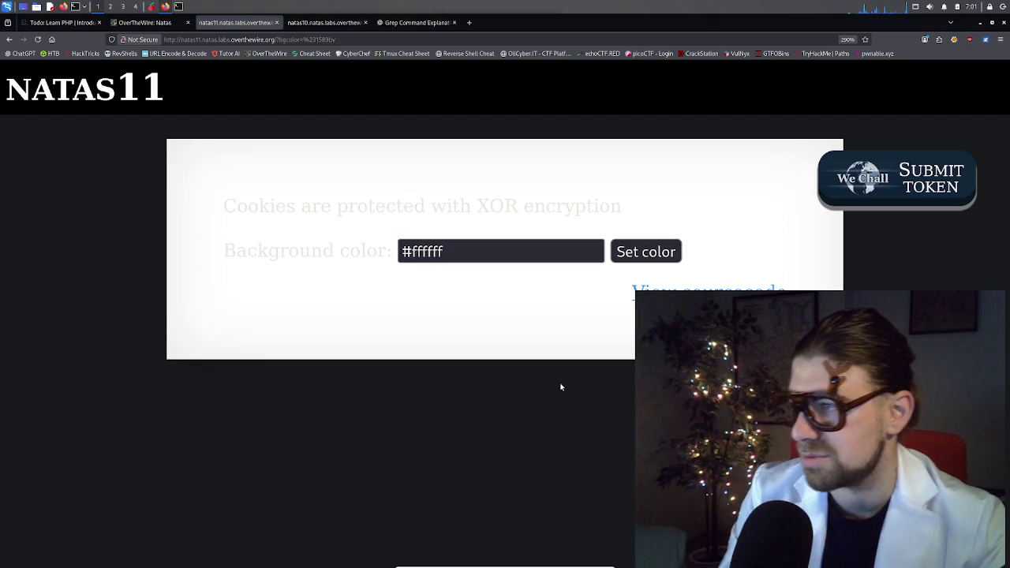
pyautogui.doubleClick(442, 251)
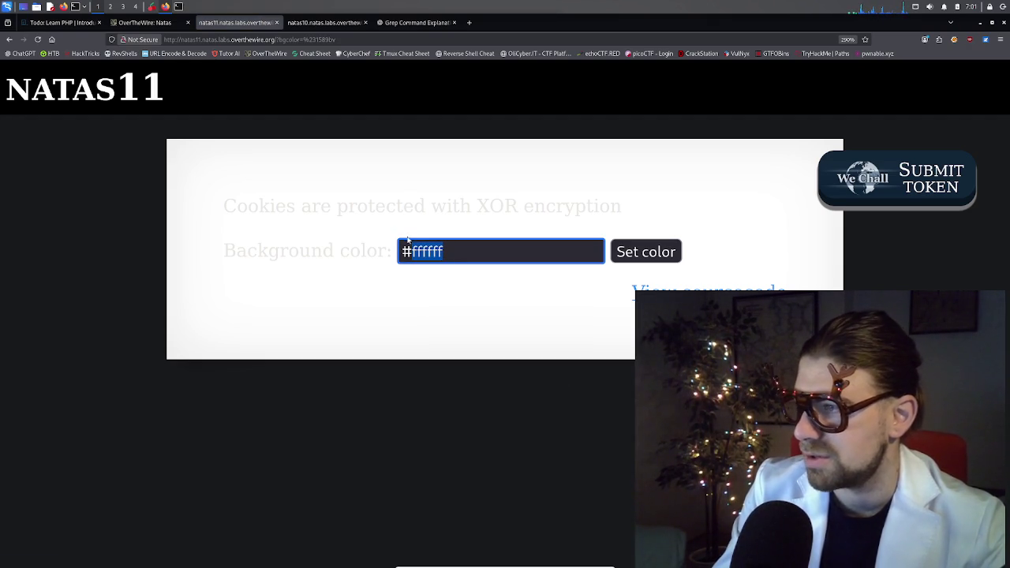
pyautogui.hotkey('ctrl', 'shift', 't')
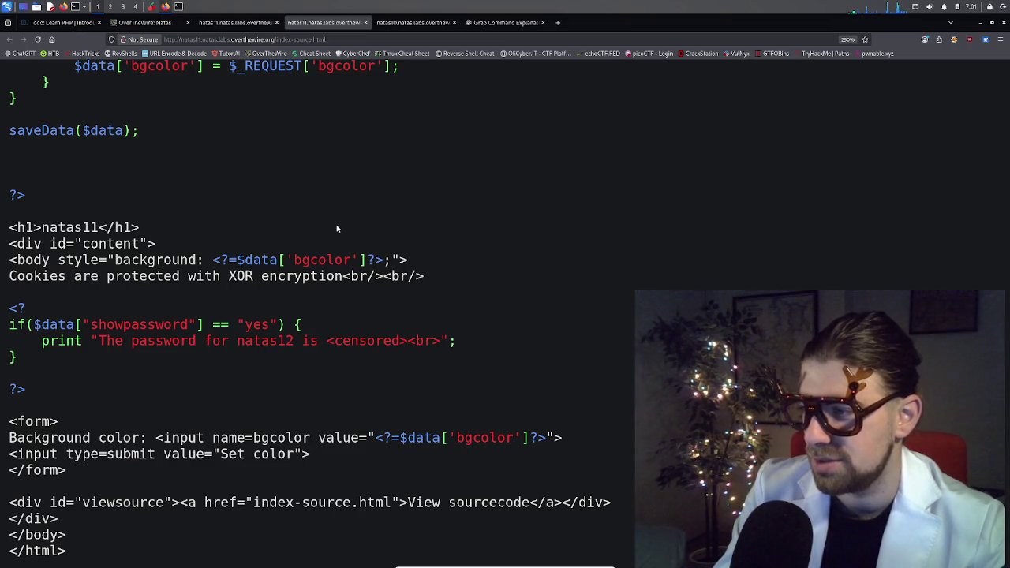
# Step: Zoom out the natas11 source and scroll to the loadData function and its default data
pyautogui.hotkey('ctrl', '-')
pyautogui.hotkey('ctrl', '-')
pyautogui.hotkey('ctrl', '-')
pyautogui.scroll(10, 337, 229)
pyautogui.hotkey('ctrl', '-')
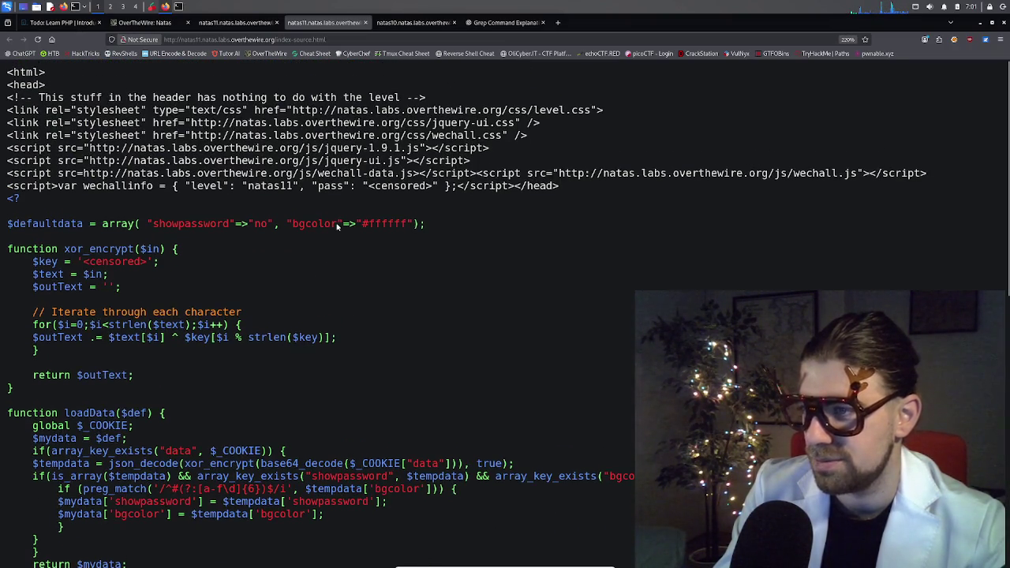
pyautogui.scroll(-1, 337, 226)
pyautogui.scroll(-2, 333, 220)
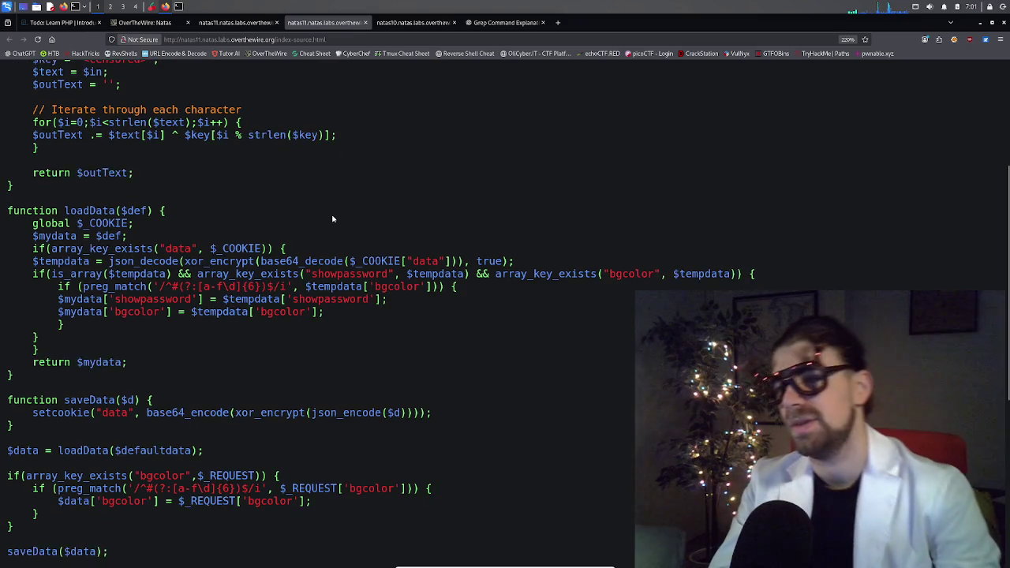
pyautogui.scroll(2, 333, 220)
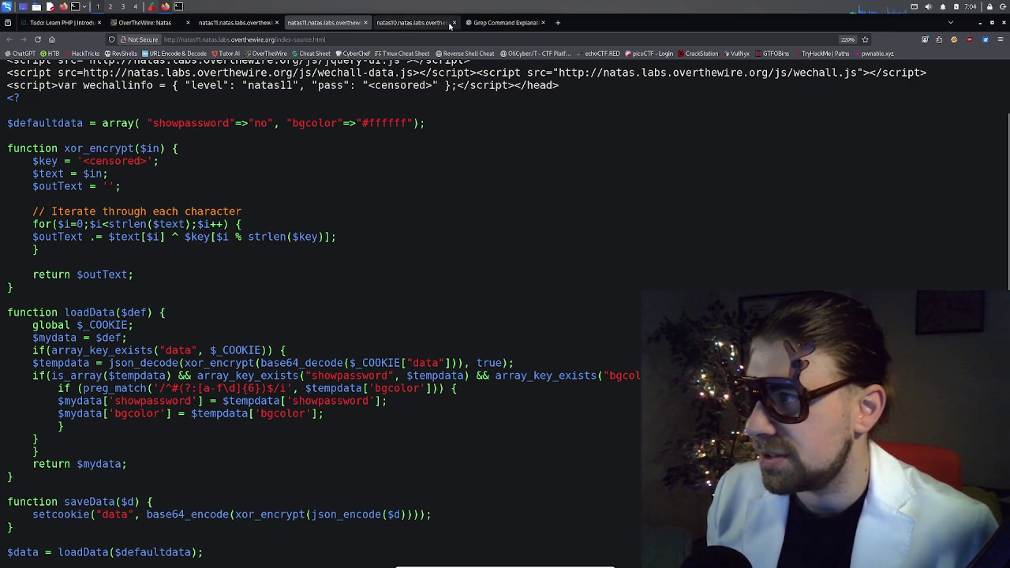
# Step: Close the natas10 source tab and return to the natas11 page, zoomed back out
pyautogui.click(403, 24)
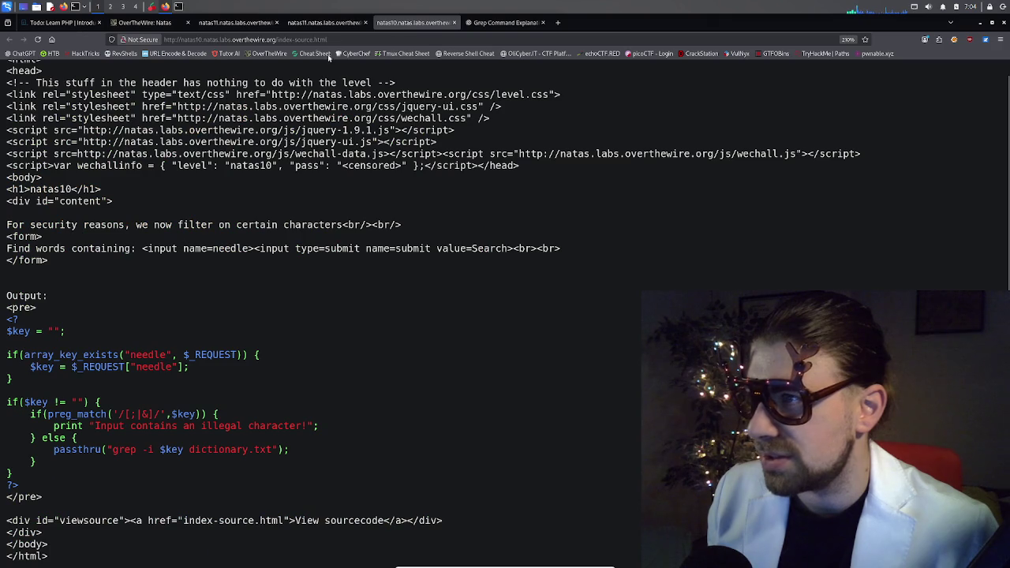
pyautogui.middleClick(390, 24)
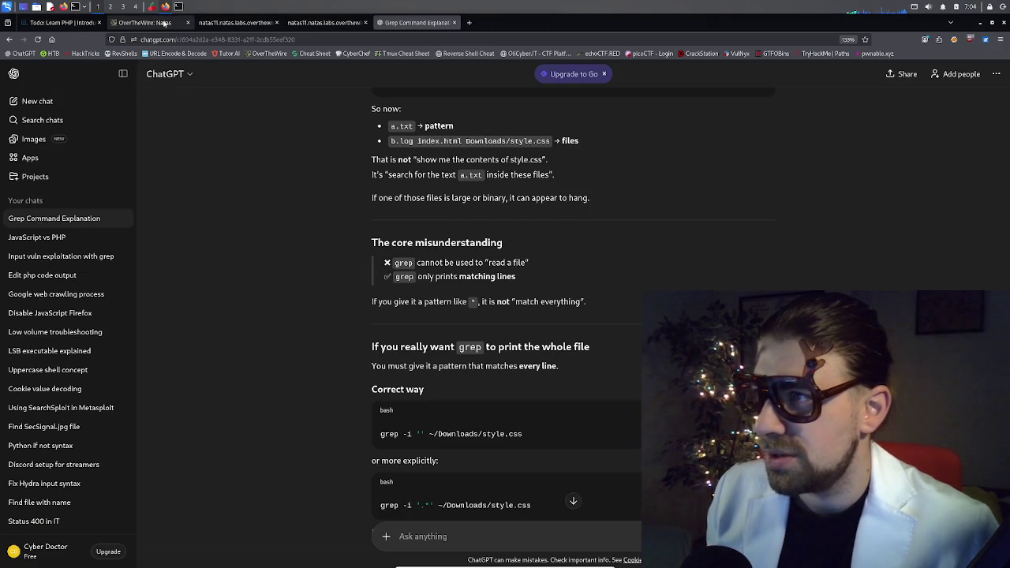
pyautogui.click(222, 24)
pyautogui.hotkey('ctrl', '-')
# Step: Inspect the colour field's accessibility properties, dismissing the authentication prompt
pyautogui.tripleClick(522, 204)
pyautogui.rightClick(522, 205)
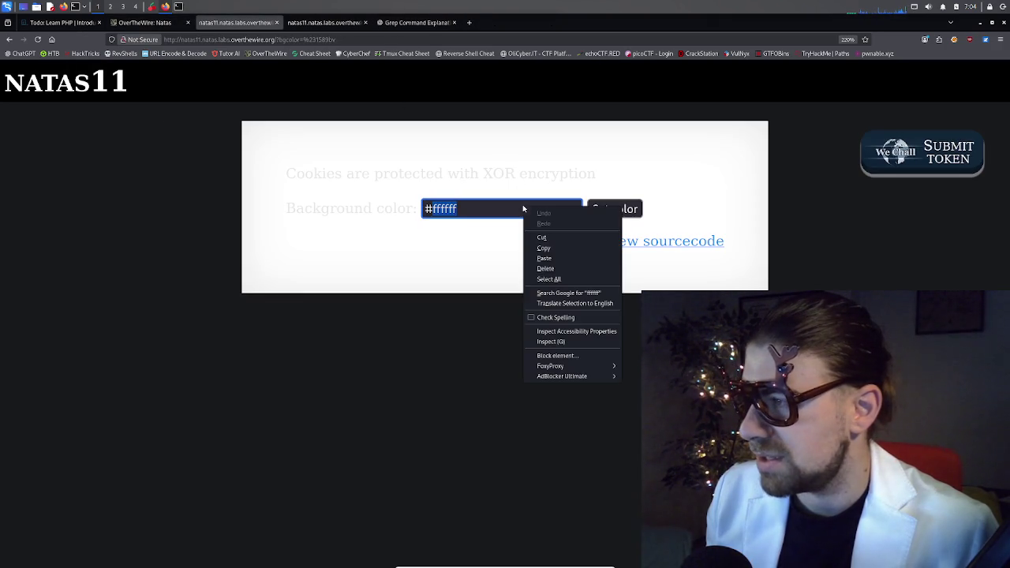
pyautogui.click(567, 332)
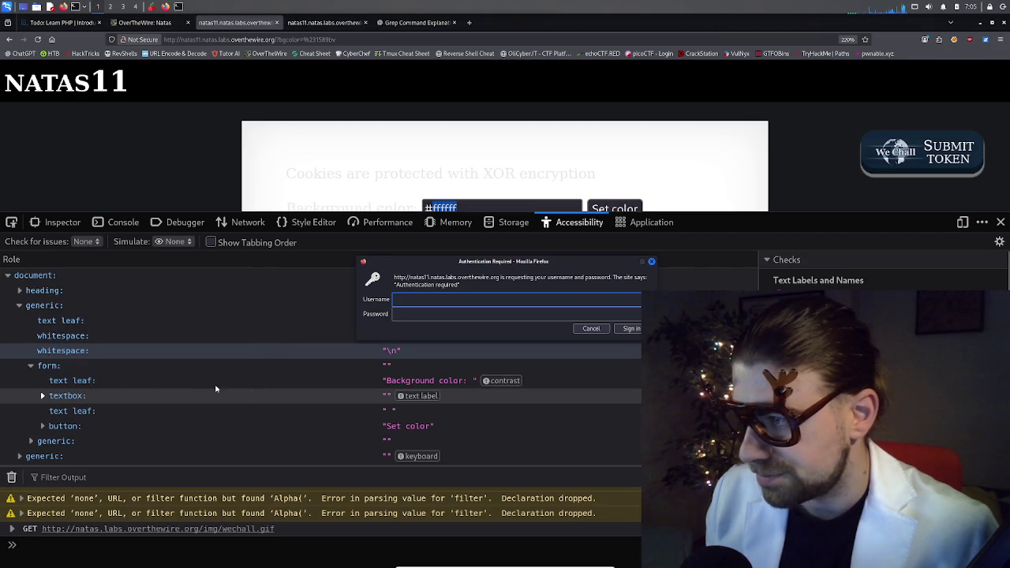
pyautogui.click(591, 328)
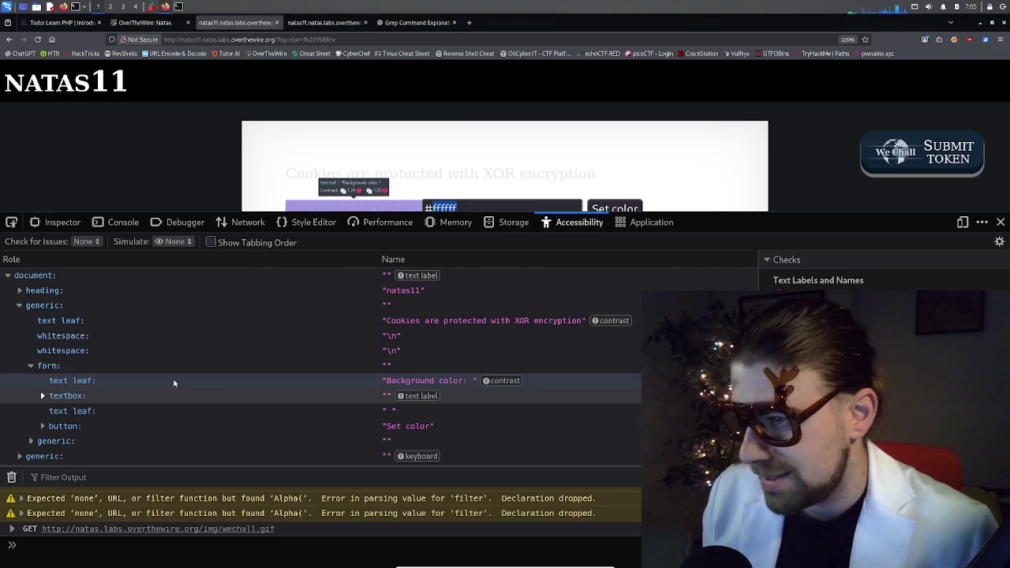
# Step: Expand the textbox entry in the accessibility tree to reveal the #ffffff value
pyautogui.click(308, 386)
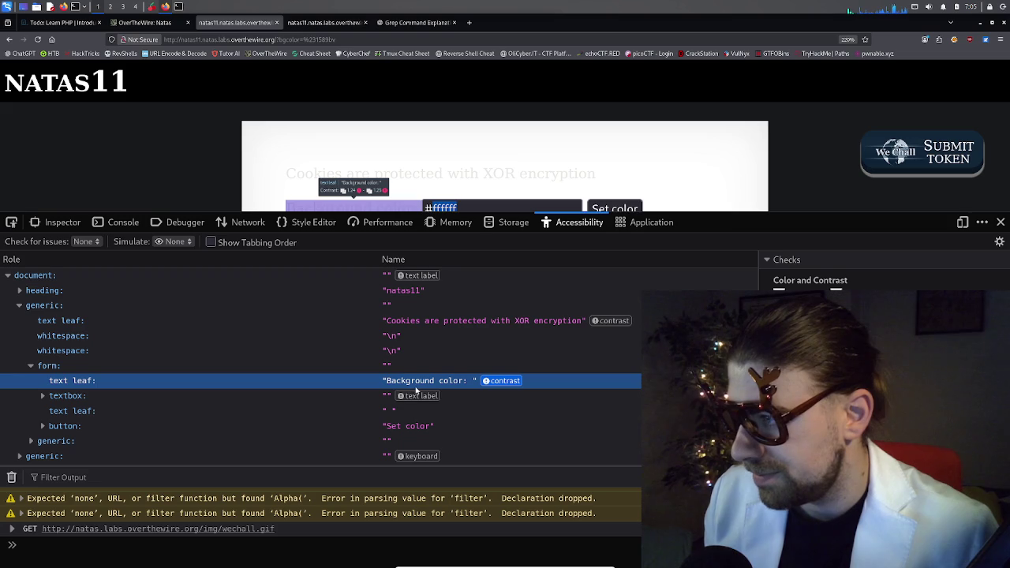
pyautogui.click(388, 399)
pyautogui.click(43, 396)
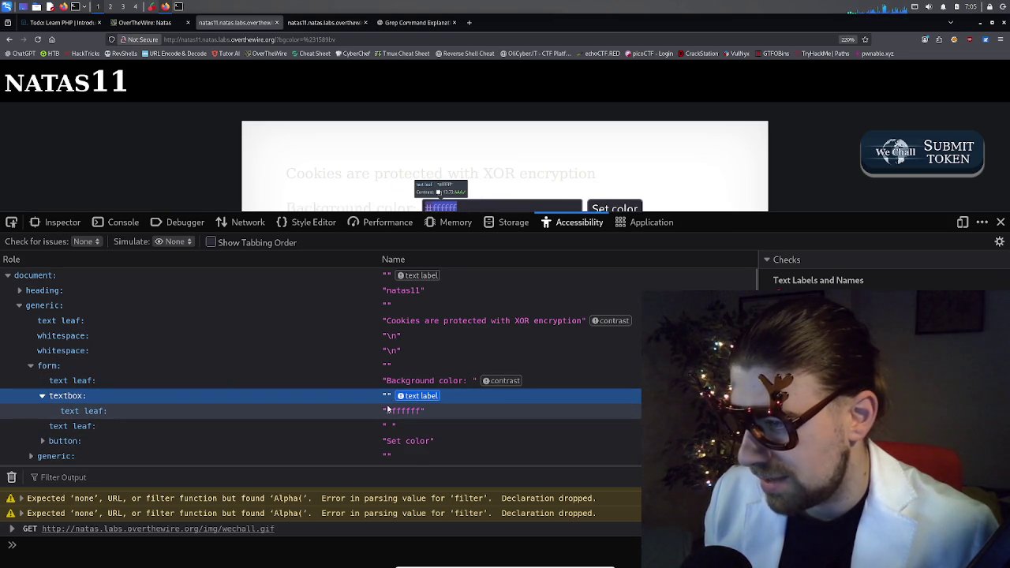
pyautogui.scroll(-1, 398, 417)
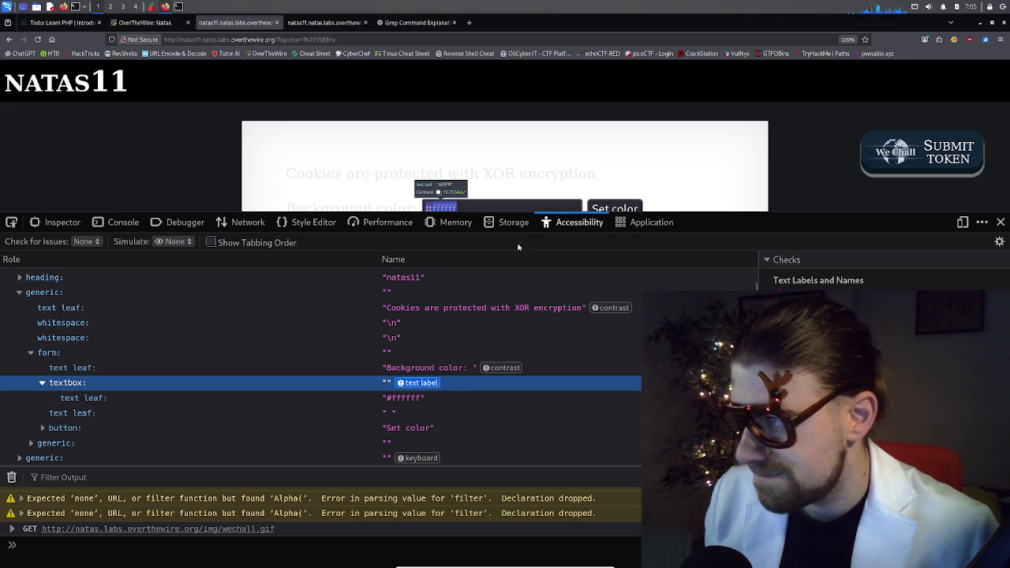
pyautogui.click(472, 207)
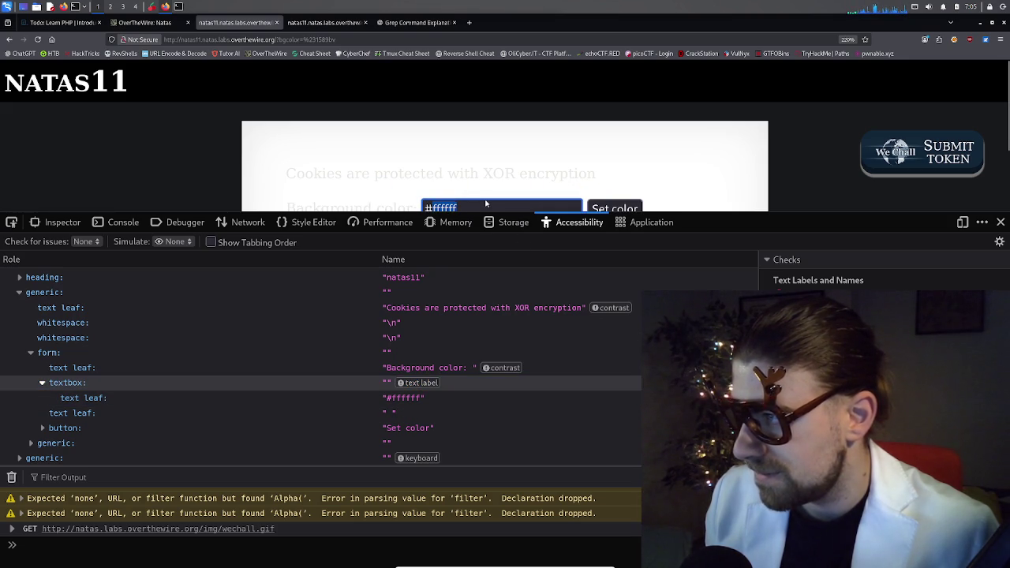
pyautogui.rightClick(487, 199)
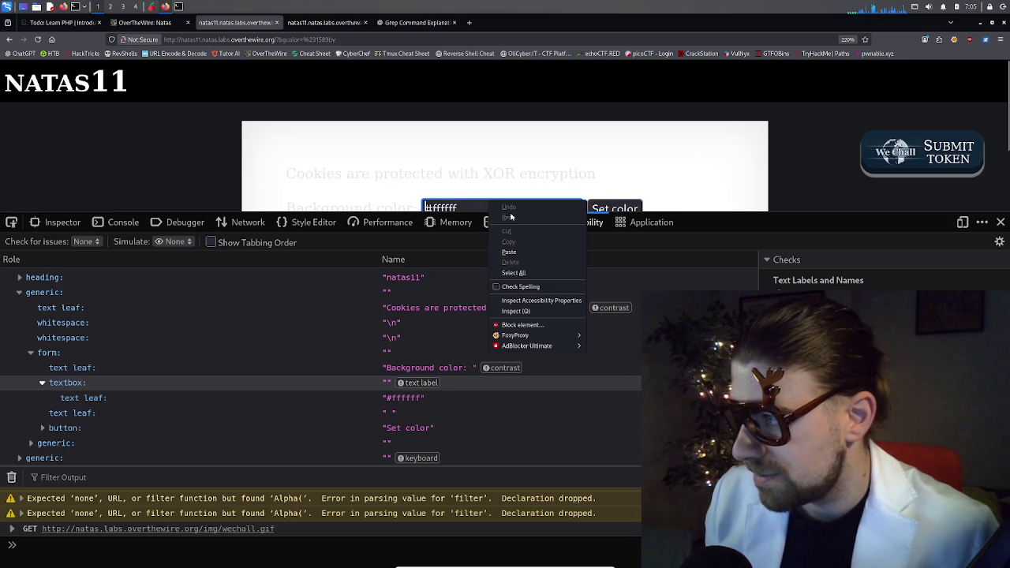
pyautogui.click(515, 310)
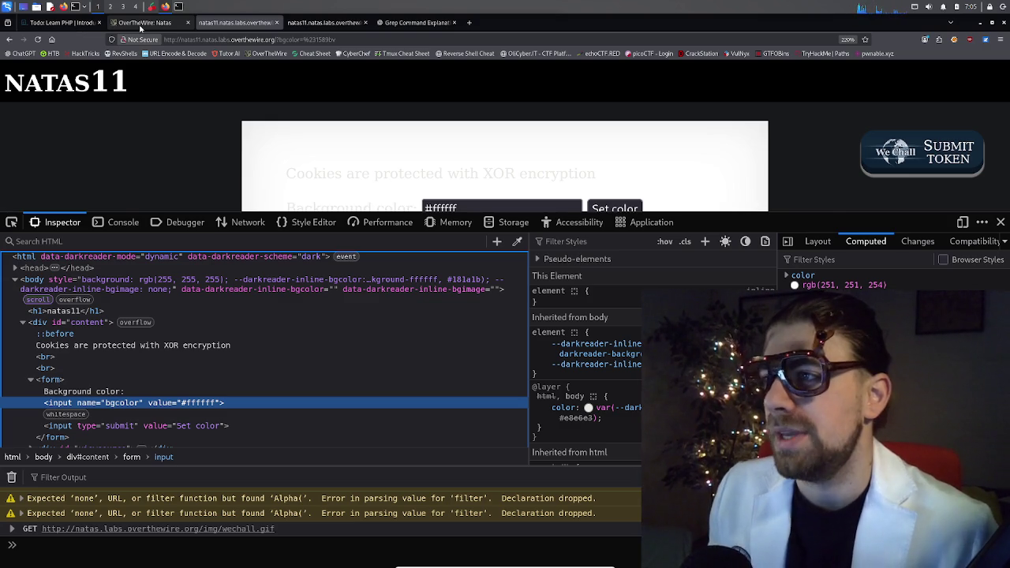
pyautogui.click(142, 24)
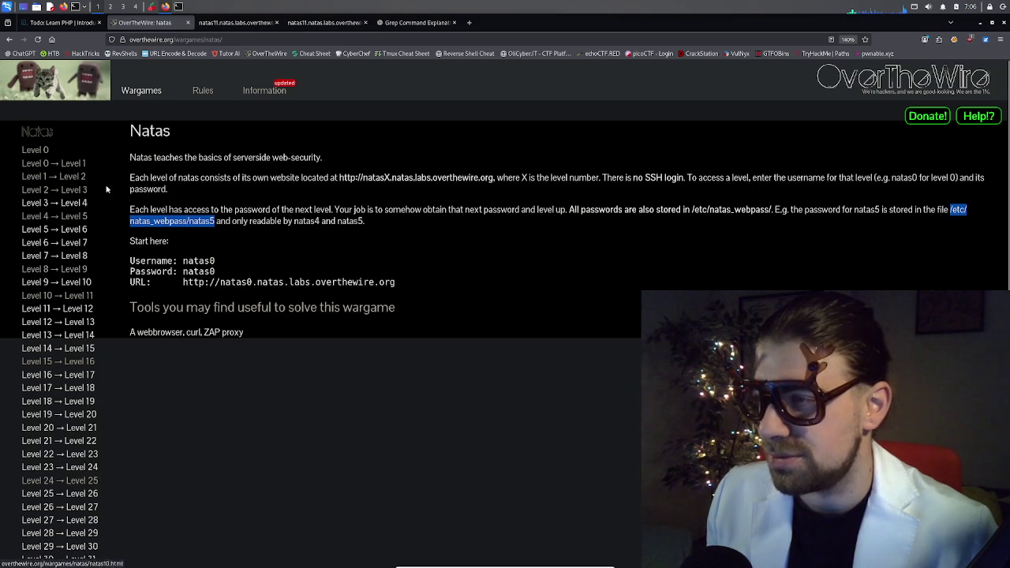
pyautogui.click(237, 23)
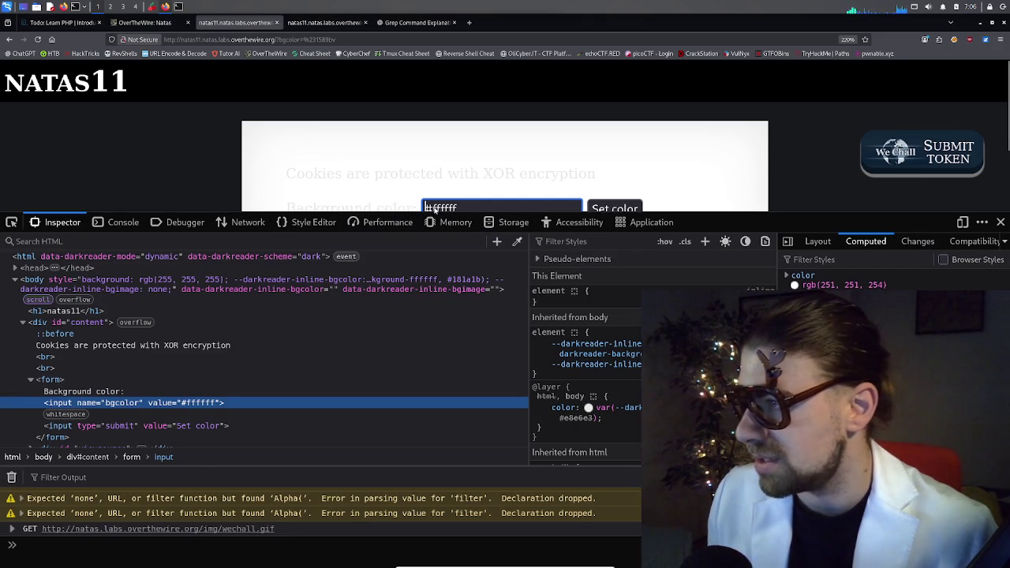
pyautogui.click(323, 22)
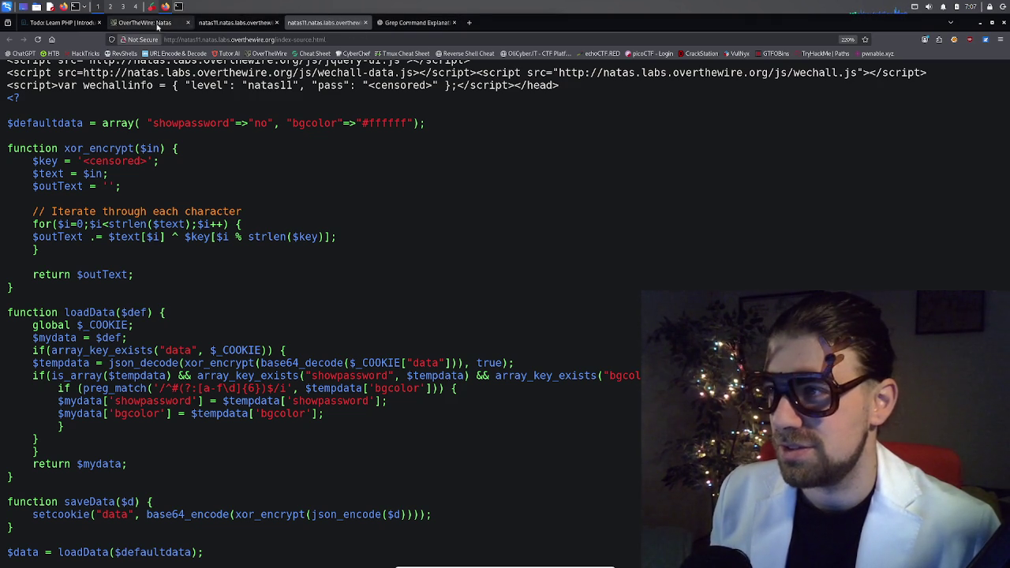
pyautogui.click(146, 23)
# Step: Switch to the natas11 challenge tab and close the developer tools panel
pyautogui.click(202, 24)
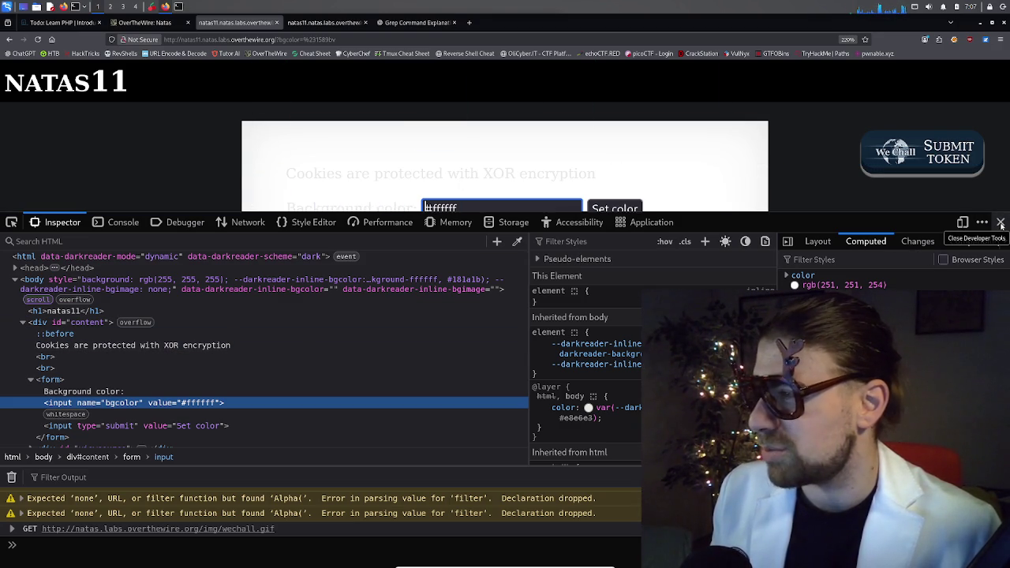
pyautogui.click(1001, 222)
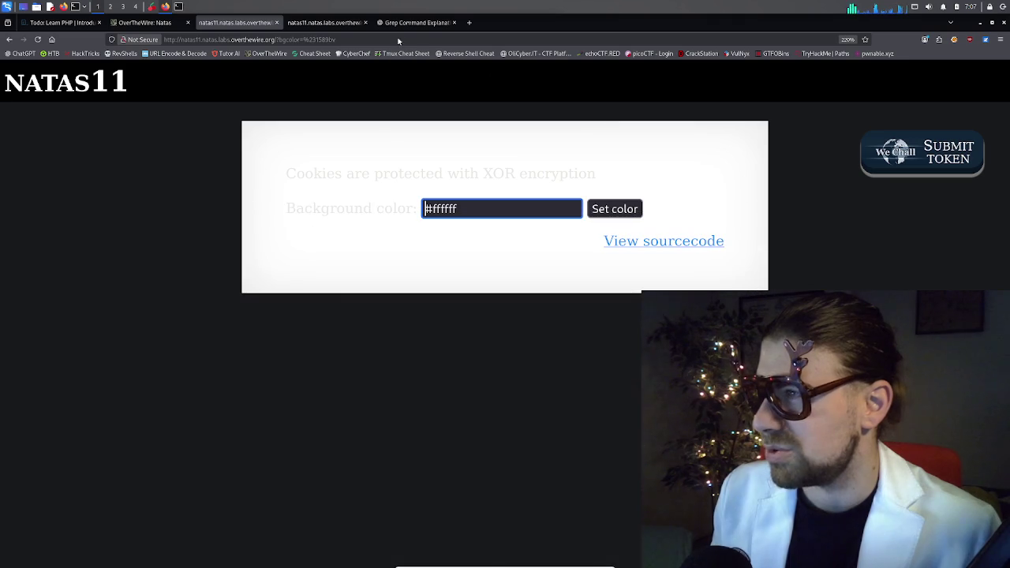
# Step: Glance at the ChatGPT grep conversation, then return to the natas11 index-source tab
pyautogui.click(414, 22)
pyautogui.click(327, 22)
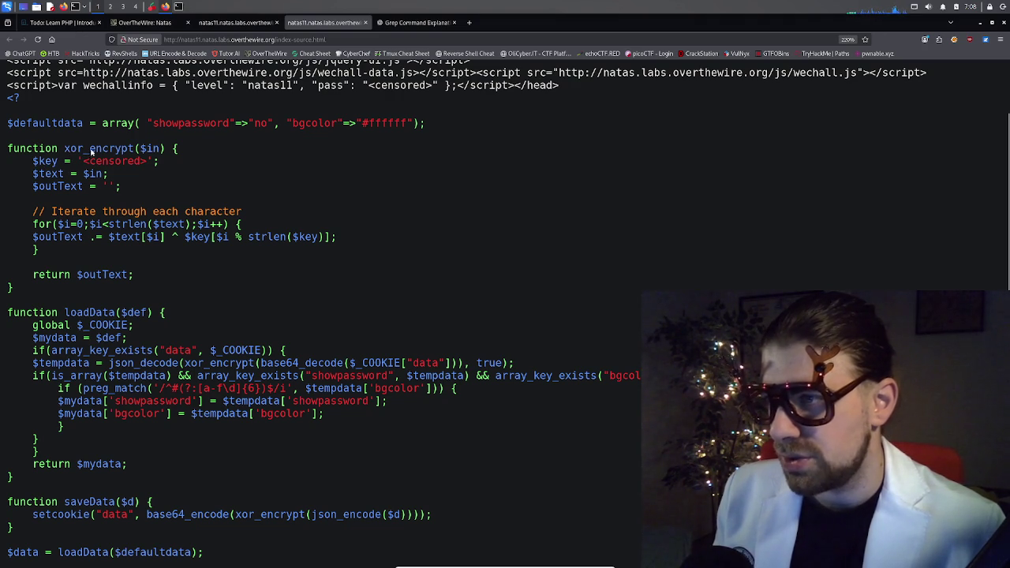
# Step: Copy the xor_encrypt function name from the source and start a new ChatGPT chat
pyautogui.moveTo(133, 152); pyautogui.dragTo(65, 152)
pyautogui.rightClick(72, 152)
pyautogui.click(101, 160)
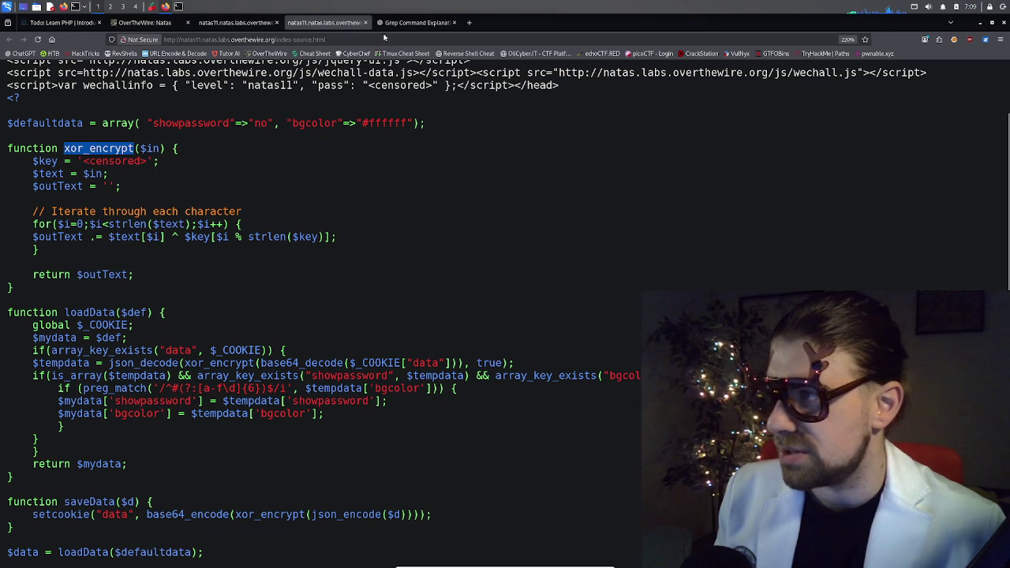
pyautogui.click(402, 22)
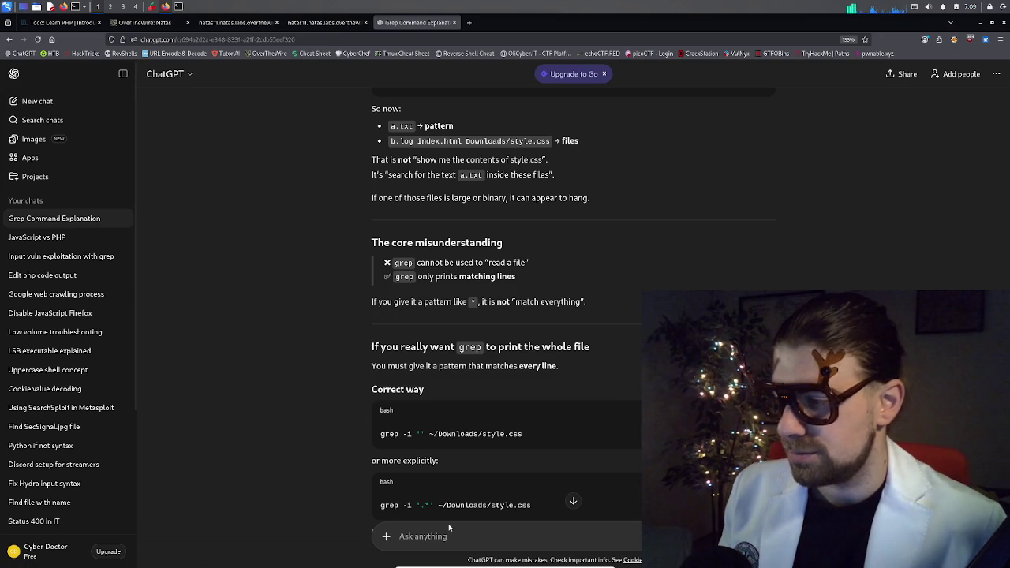
pyautogui.click(48, 102)
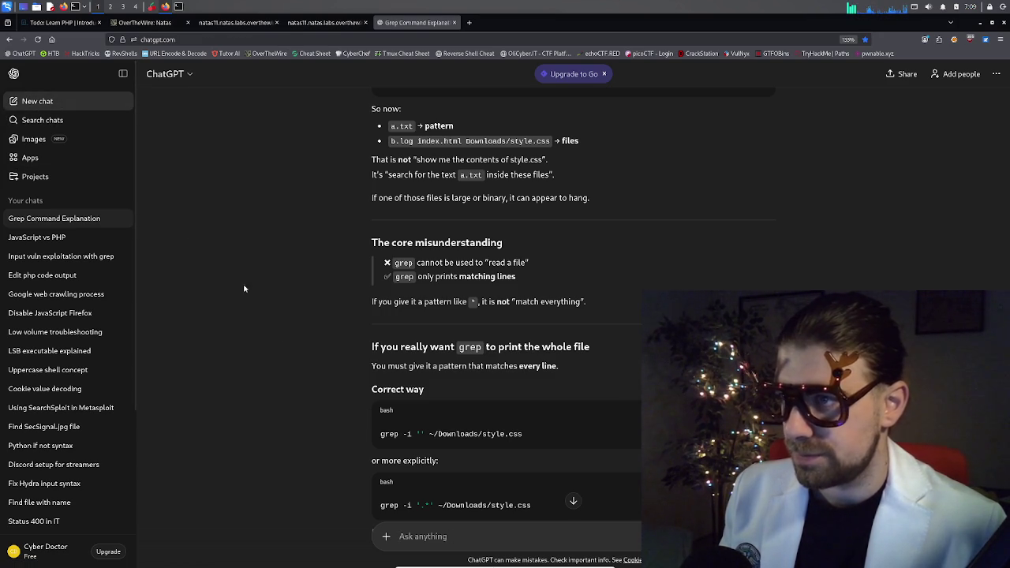
# Step: Ask ChatGPT 'what is xor_encrypt in php'
pyautogui.write('what os')
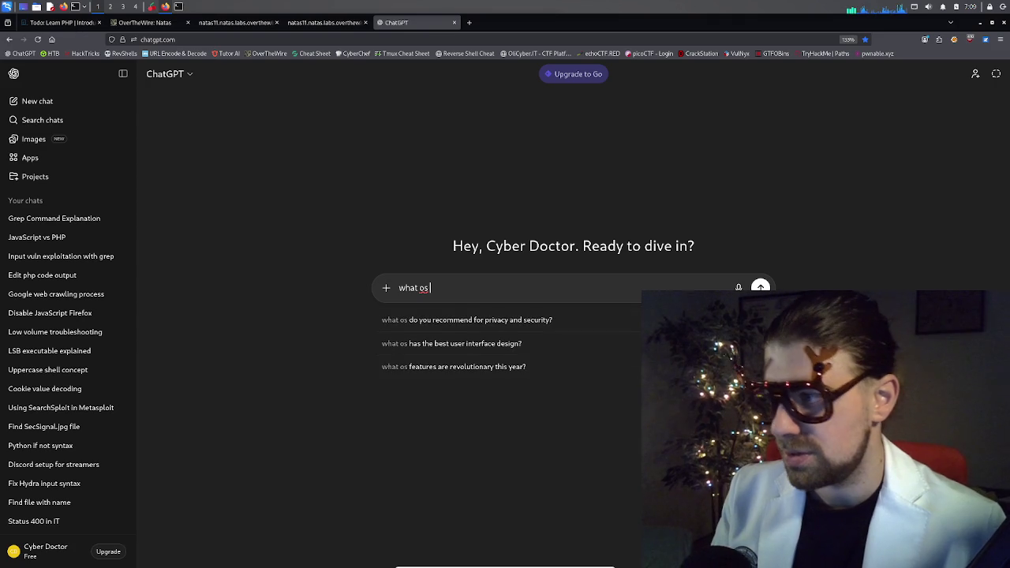
pyautogui.press('BackSpace')
pyautogui.press('BackSpace')
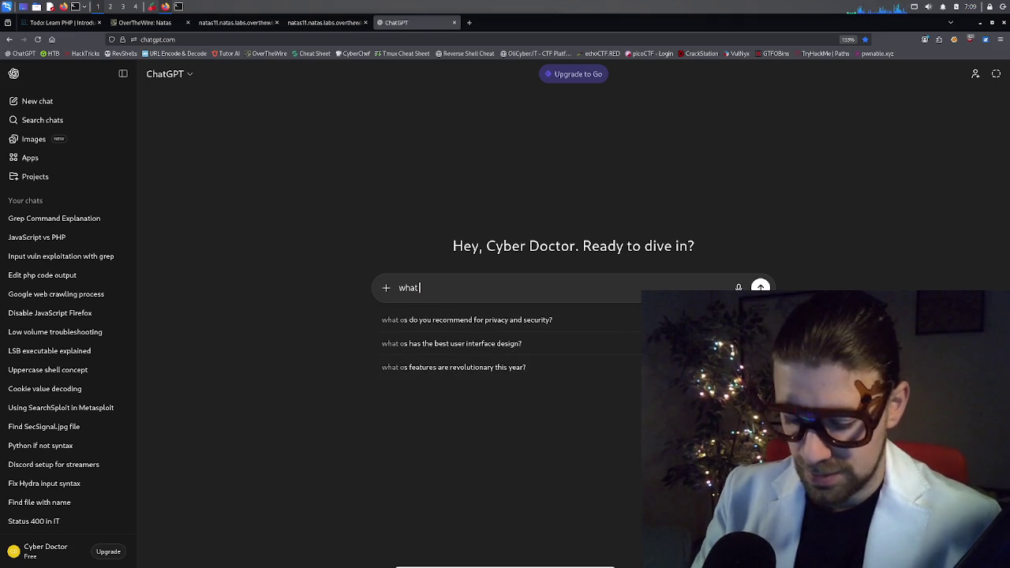
pyautogui.write('is xor_encrypt in php')
pyautogui.press('Return')
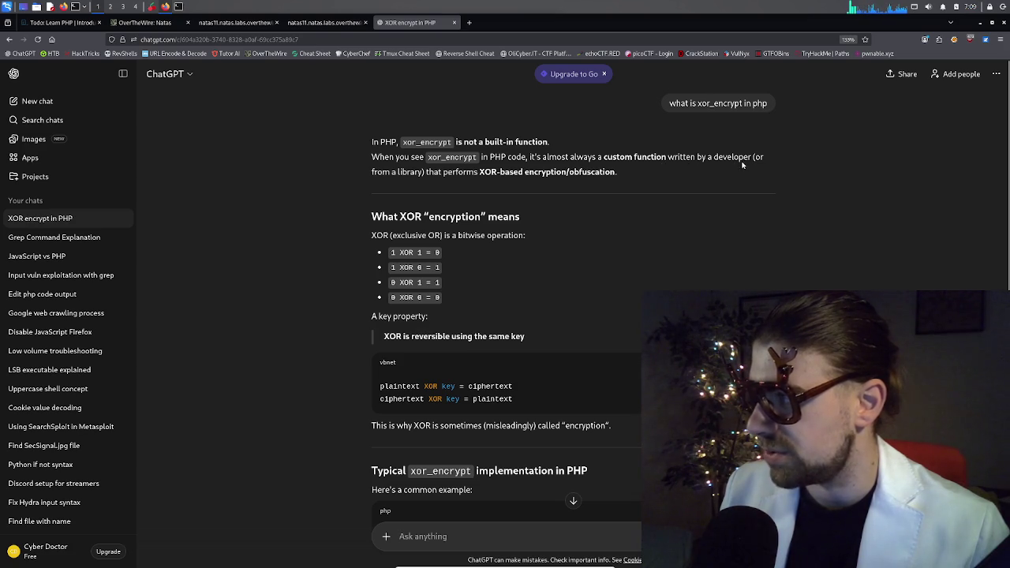
# Step: Return to the natas11 index-source tab showing xor_encrypt's censored key
pyautogui.click(319, 22)
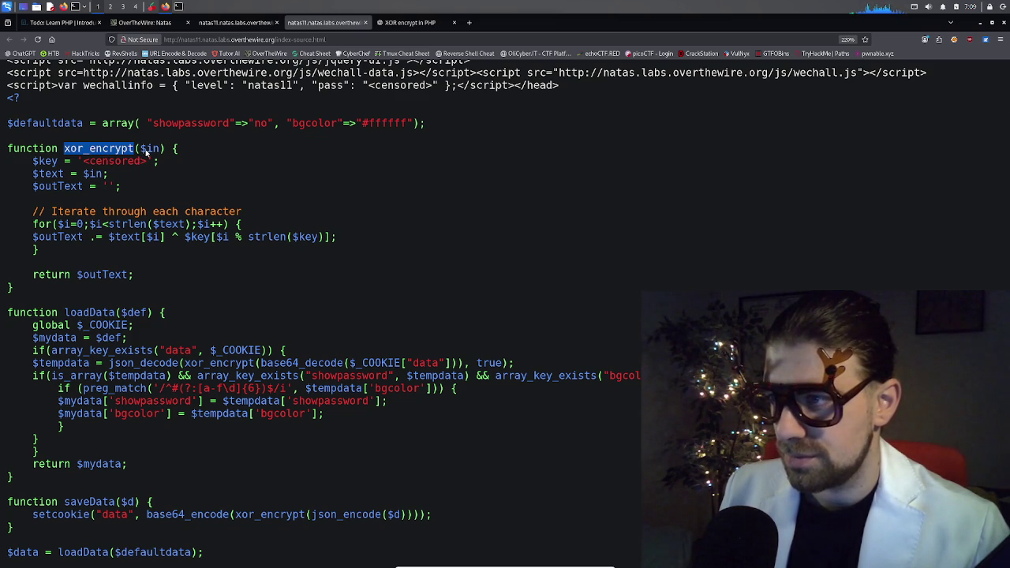
pyautogui.click(68, 157)
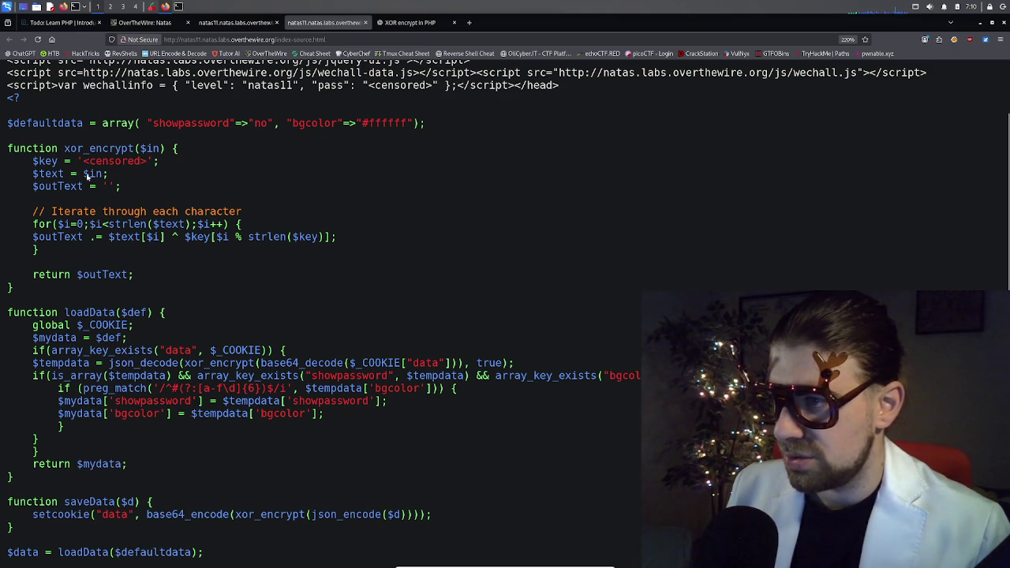
pyautogui.moveTo(83, 177); pyautogui.dragTo(102, 177)
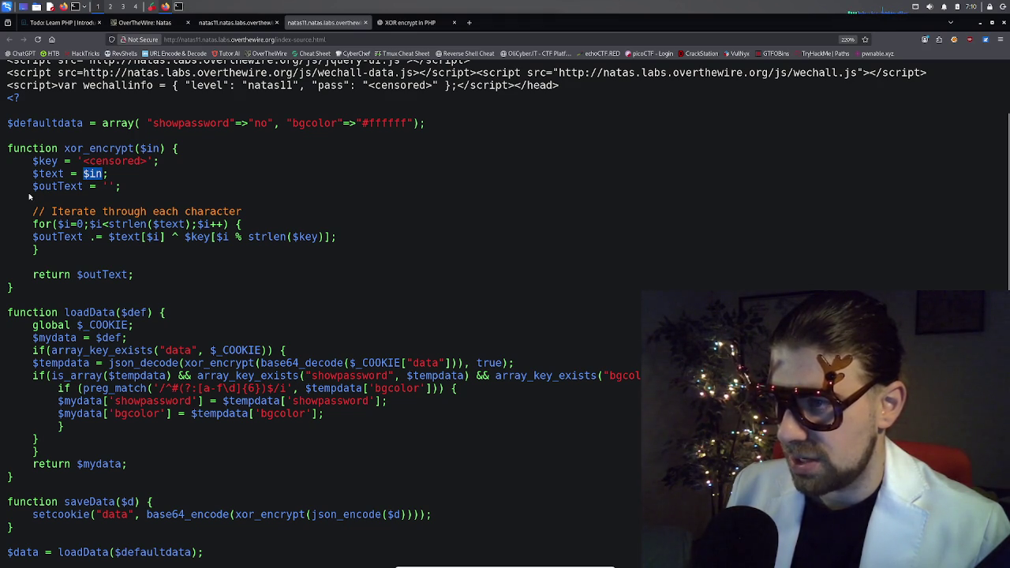
pyautogui.moveTo(32, 193); pyautogui.dragTo(83, 192)
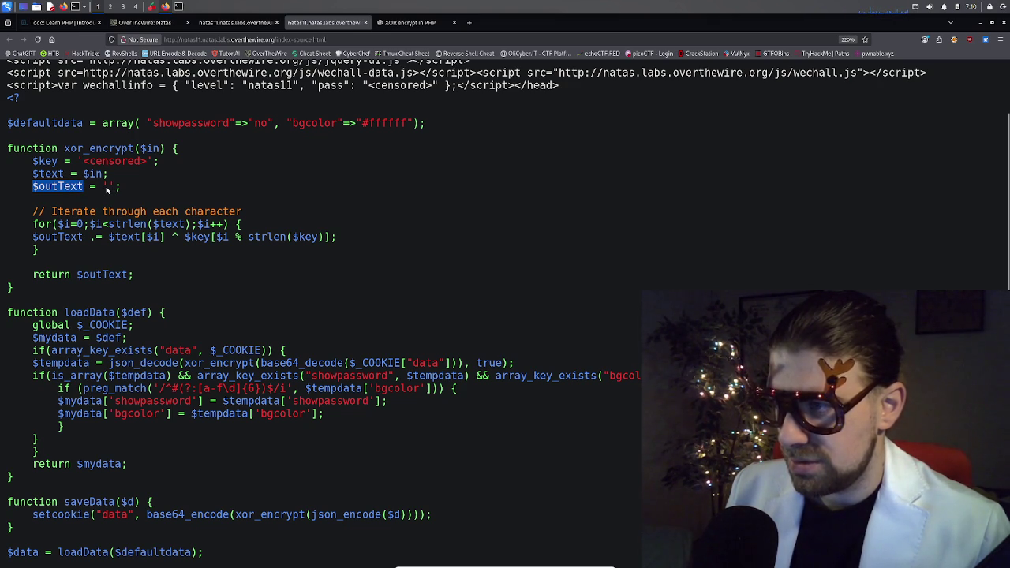
pyautogui.doubleClick(34, 250)
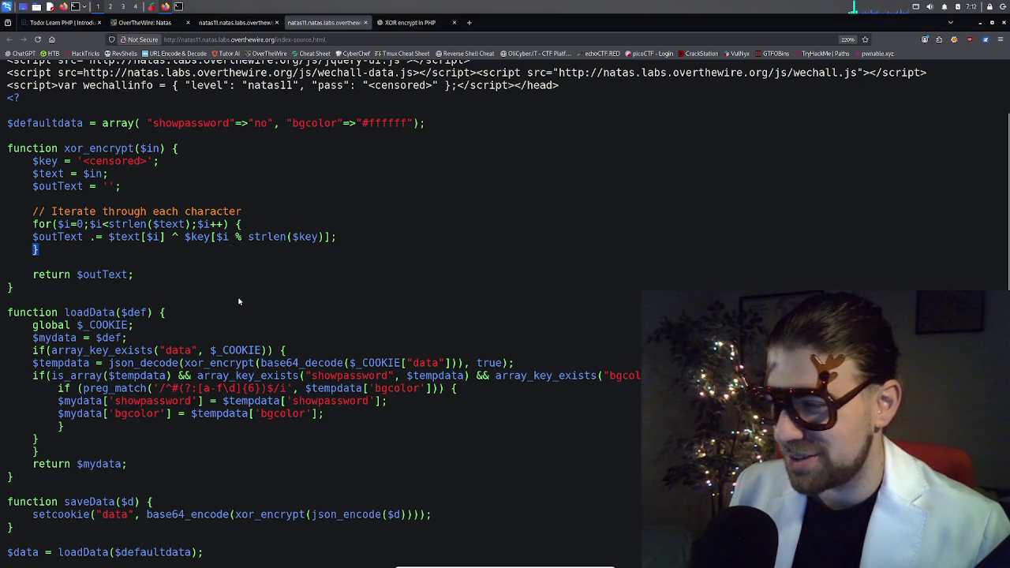
pyautogui.scroll(-5, 238, 295)
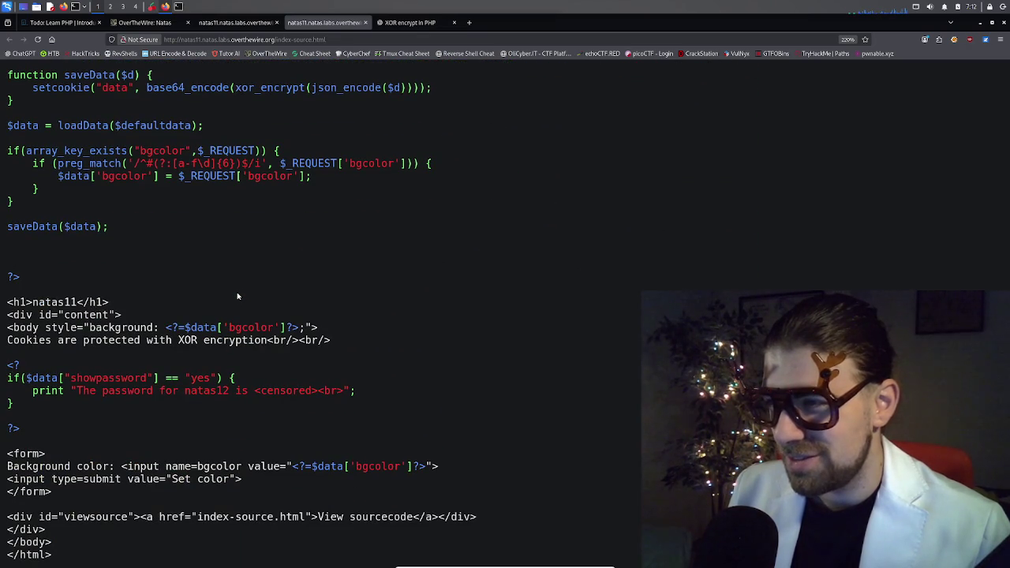
# Step: Scroll the source, then switch to the natas11 challenge page showing #ffffff
pyautogui.scroll(6, 238, 299)
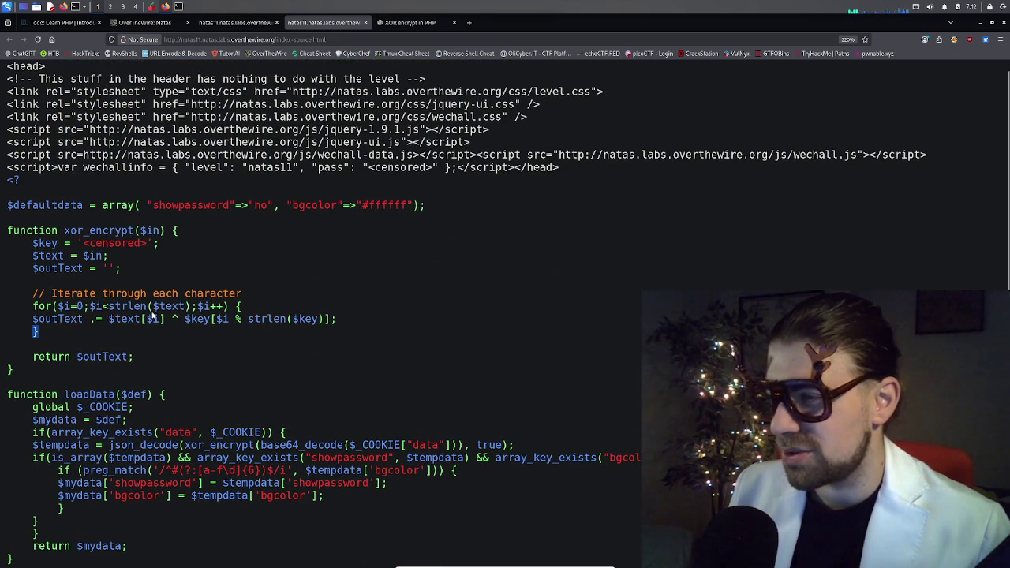
pyautogui.click(238, 23)
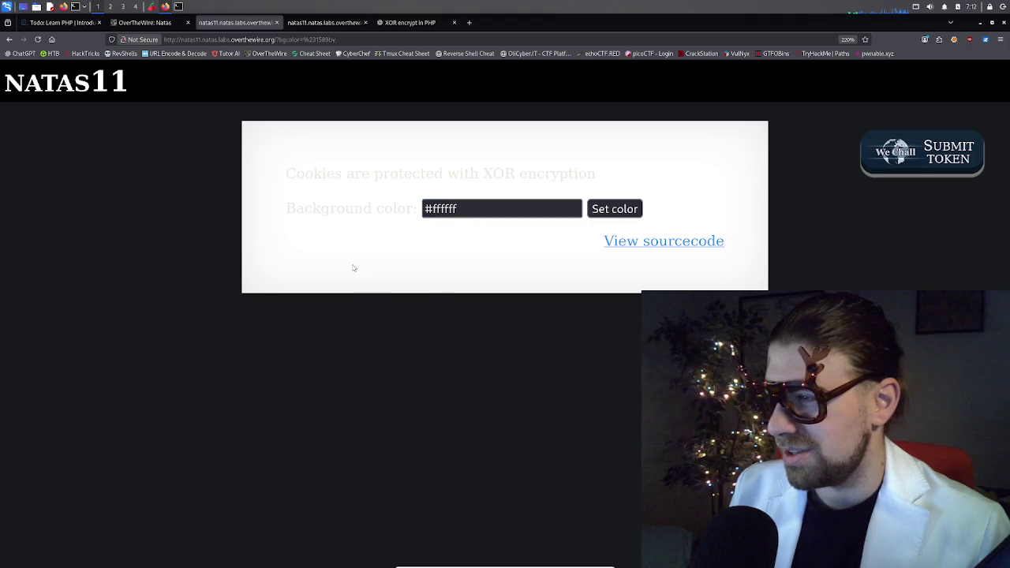
# Step: Open developer tools on natas11, dismiss the auth prompt, and view the site's cookies
pyautogui.rightClick(352, 266)
pyautogui.click(400, 347)
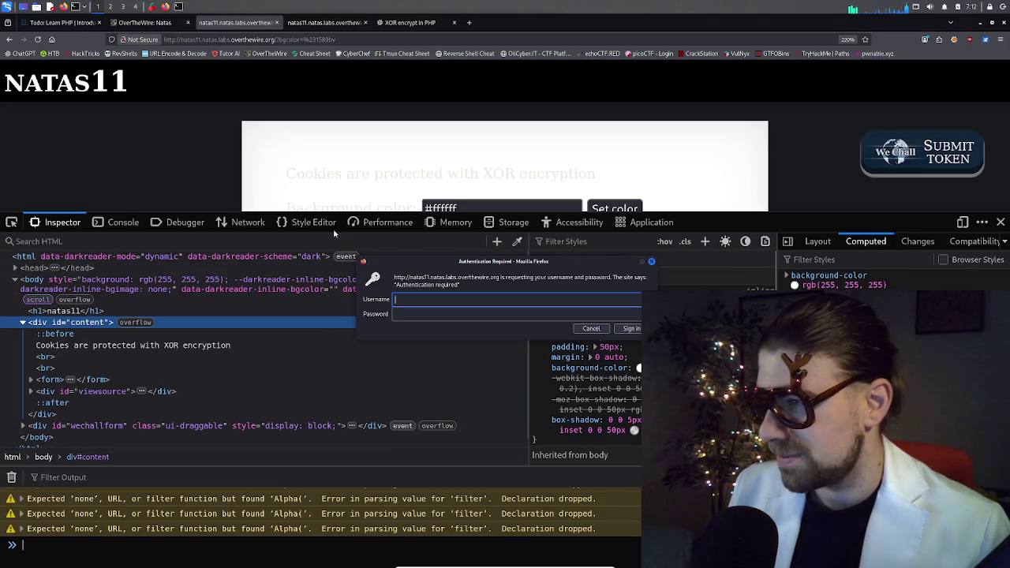
pyautogui.click(603, 330)
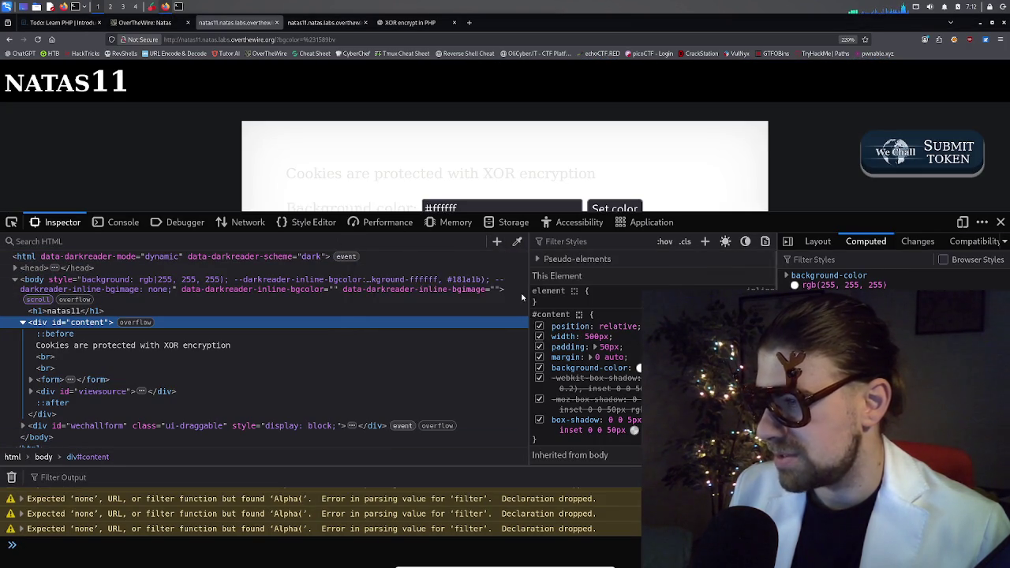
pyautogui.click(511, 226)
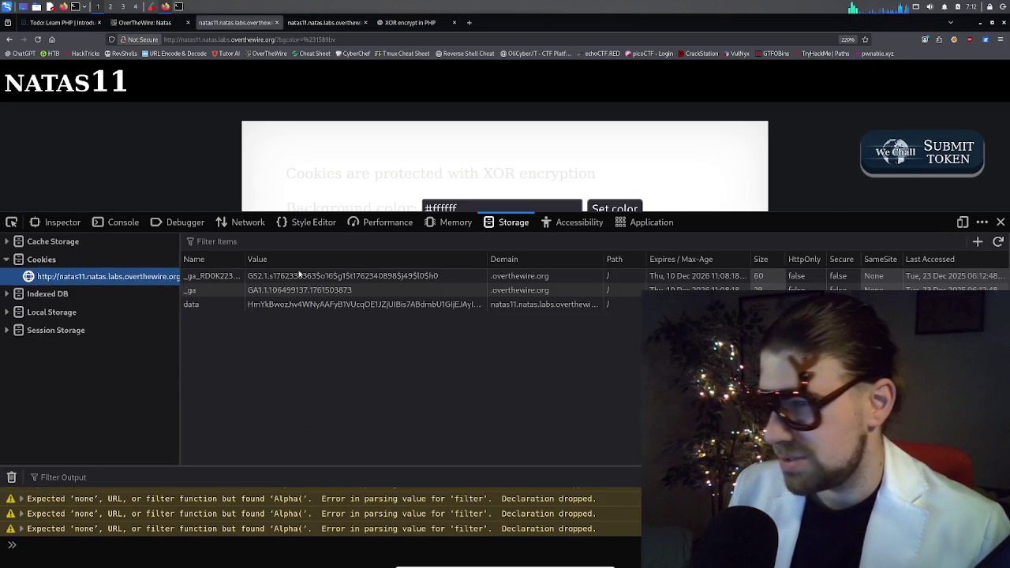
# Step: Widen the Name column and select the data cookie to inspect its details
pyautogui.click(214, 306)
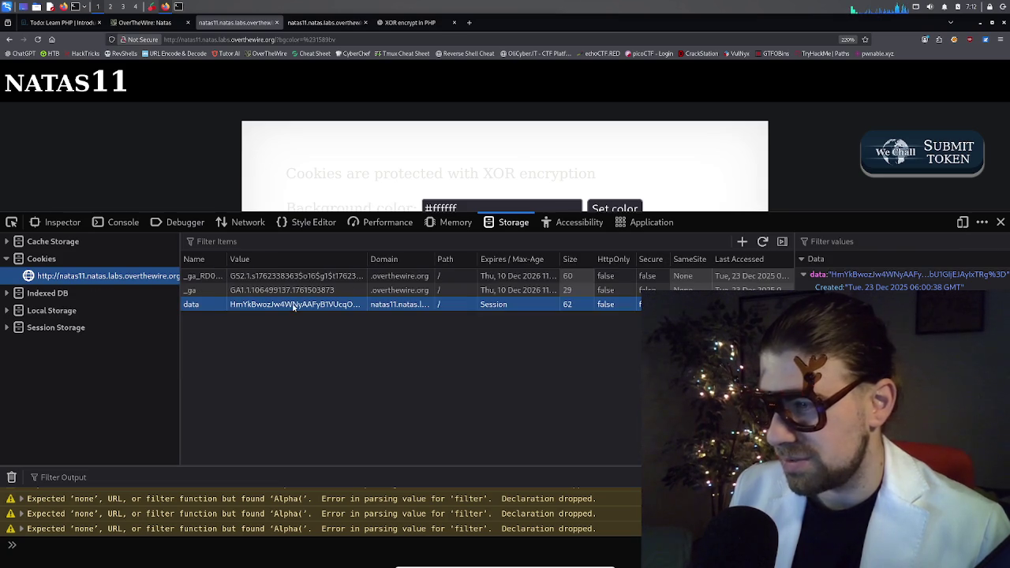
pyautogui.click(265, 290)
pyautogui.moveTo(228, 262)
pyautogui.mouseDown()
pyautogui.moveTo(316, 264)
pyautogui.moveTo(271, 265)
pyautogui.mouseUp()
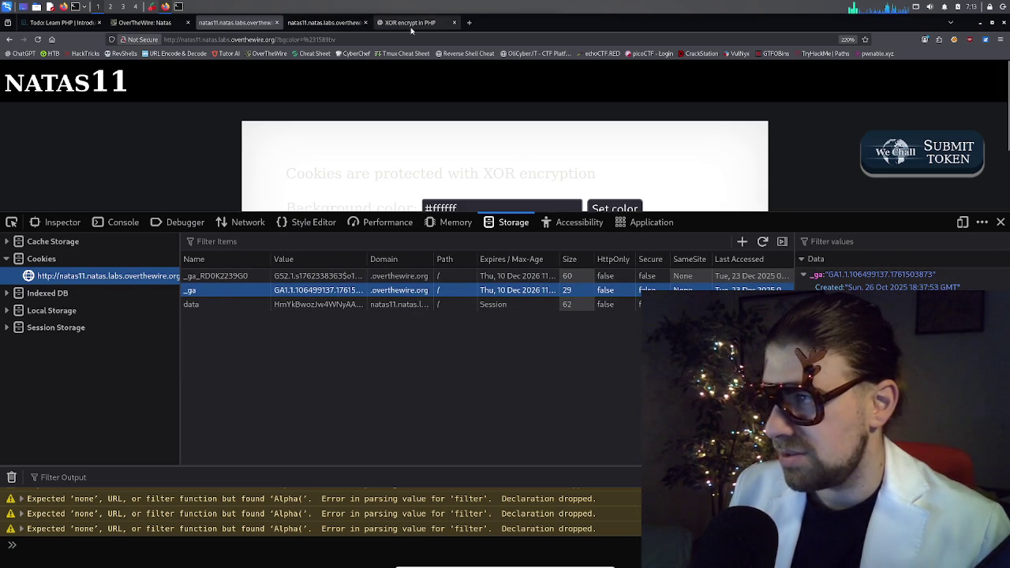
pyautogui.click(318, 305)
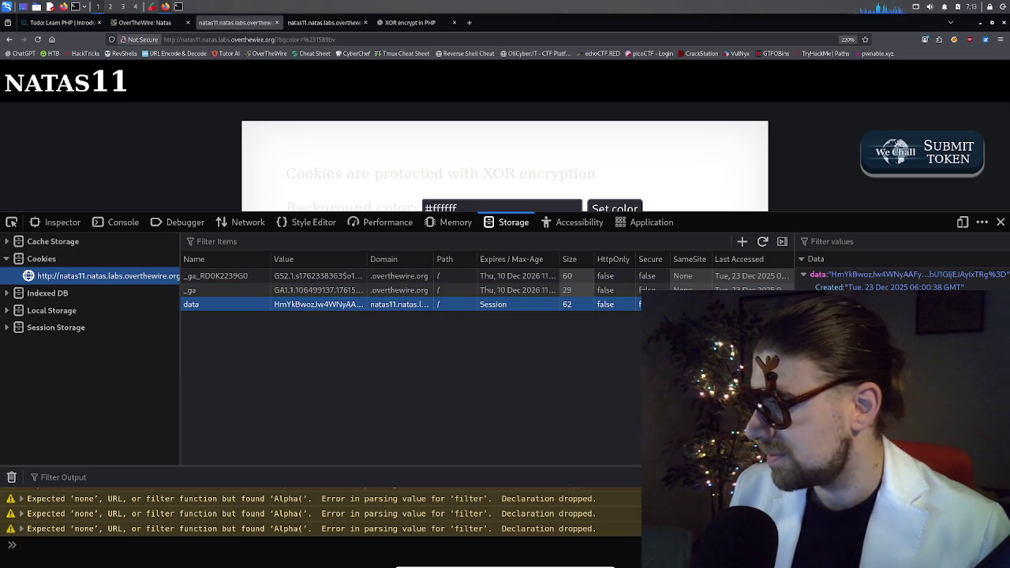
pyautogui.click(874, 276)
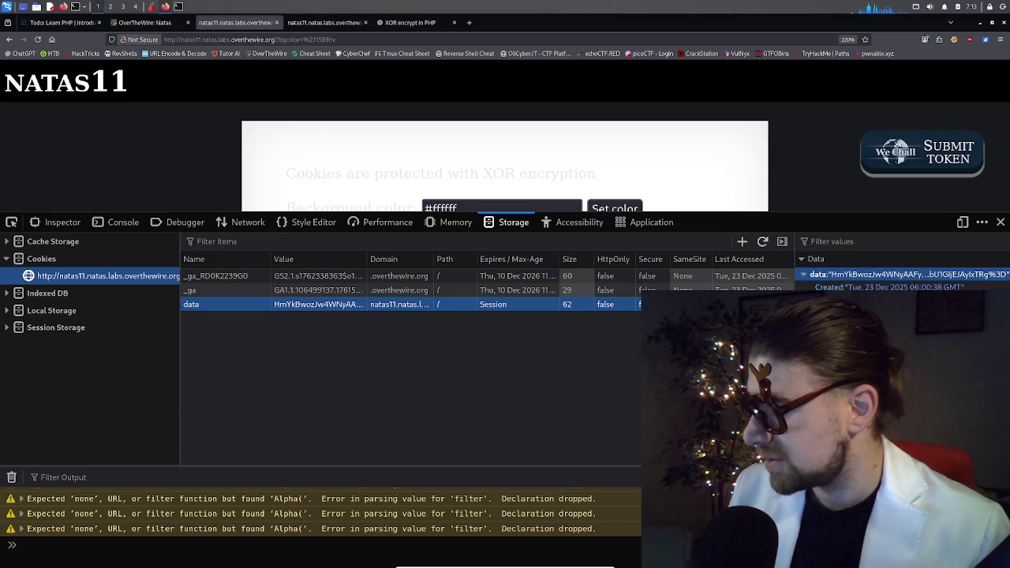
pyautogui.click(835, 275)
pyautogui.click(834, 276)
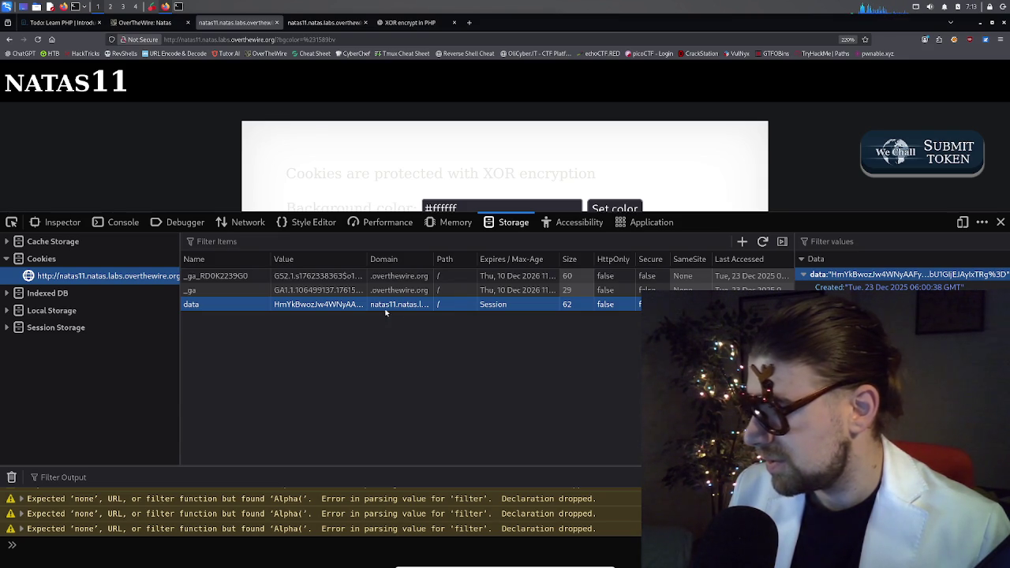
# Step: Widen the Value column and select the full data cookie value
pyautogui.moveTo(369, 268); pyautogui.dragTo(395, 262)
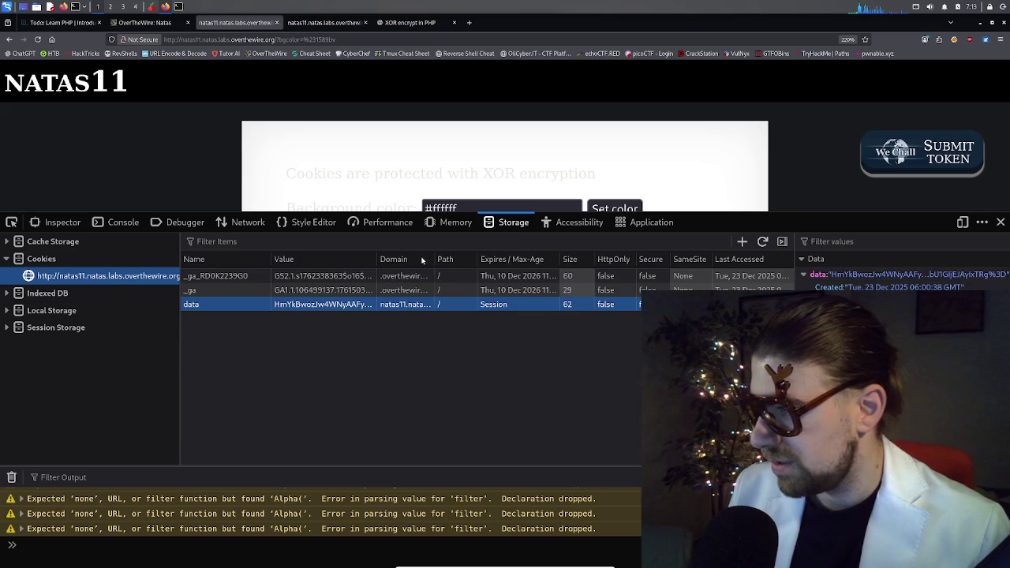
pyautogui.doubleClick(331, 305)
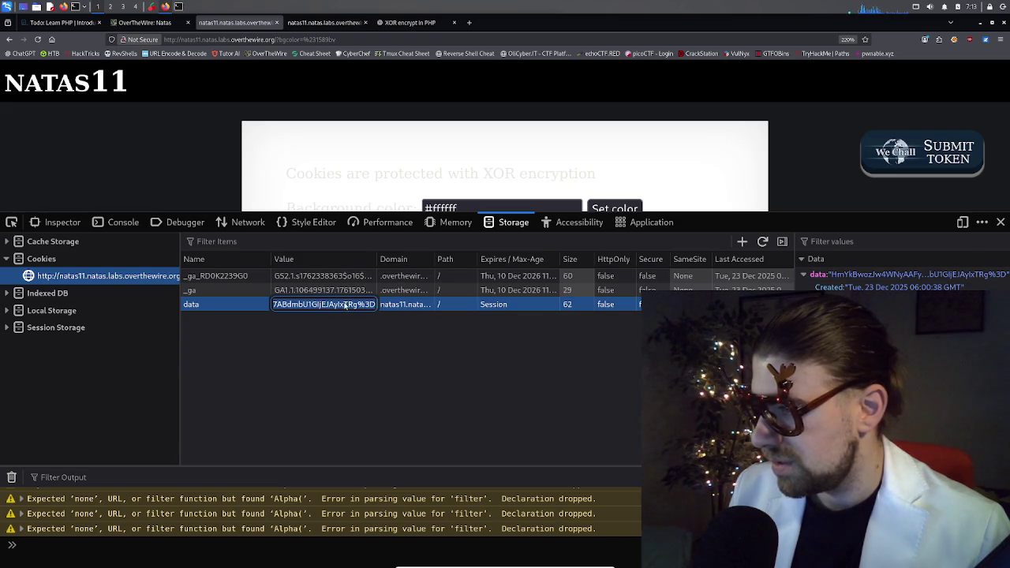
pyautogui.moveTo(346, 305); pyautogui.dragTo(267, 306)
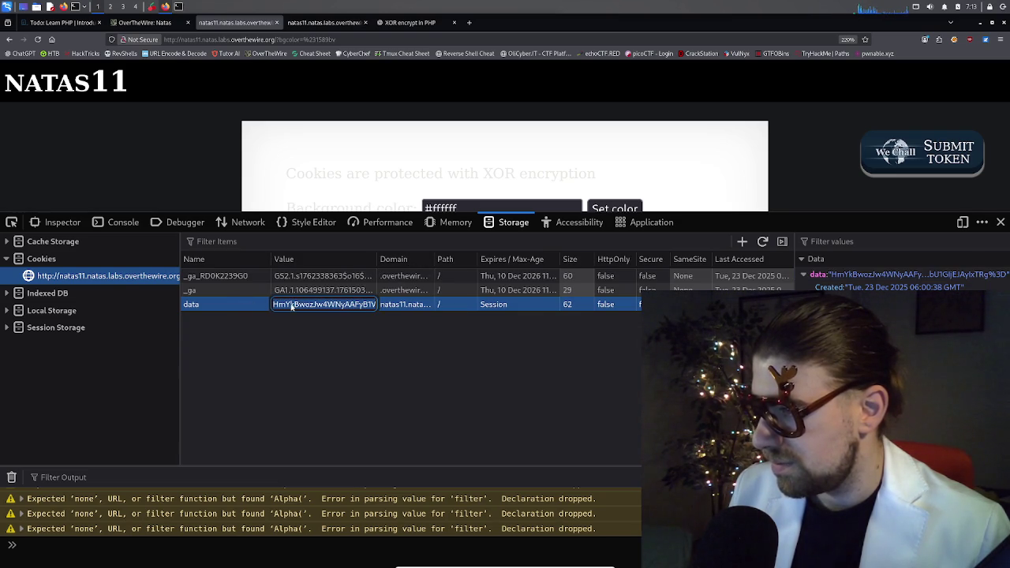
pyautogui.click(427, 23)
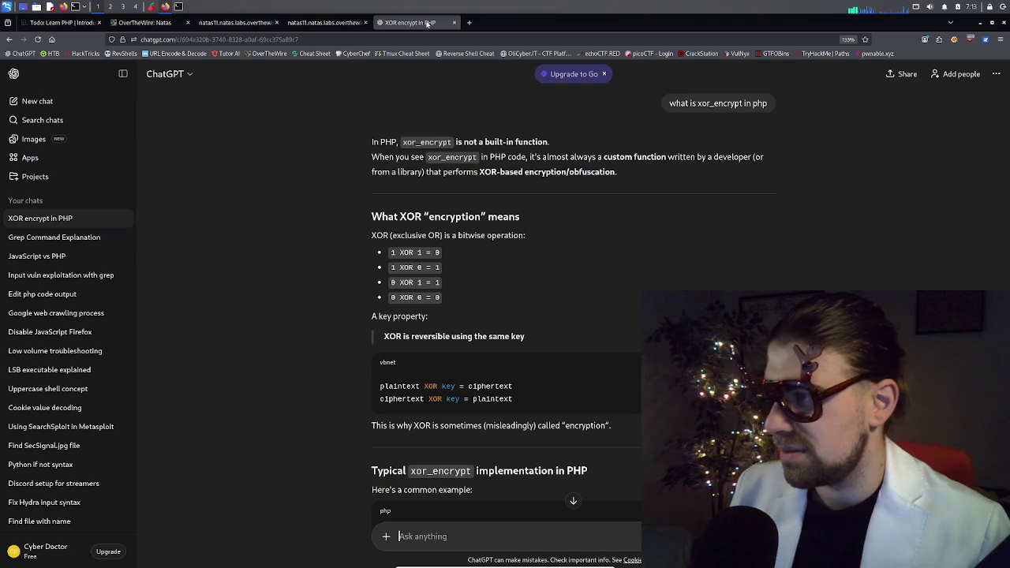
# Step: Switch back to the natas11 PHP source tab and scroll down to the loadData function
pyautogui.click(335, 25)
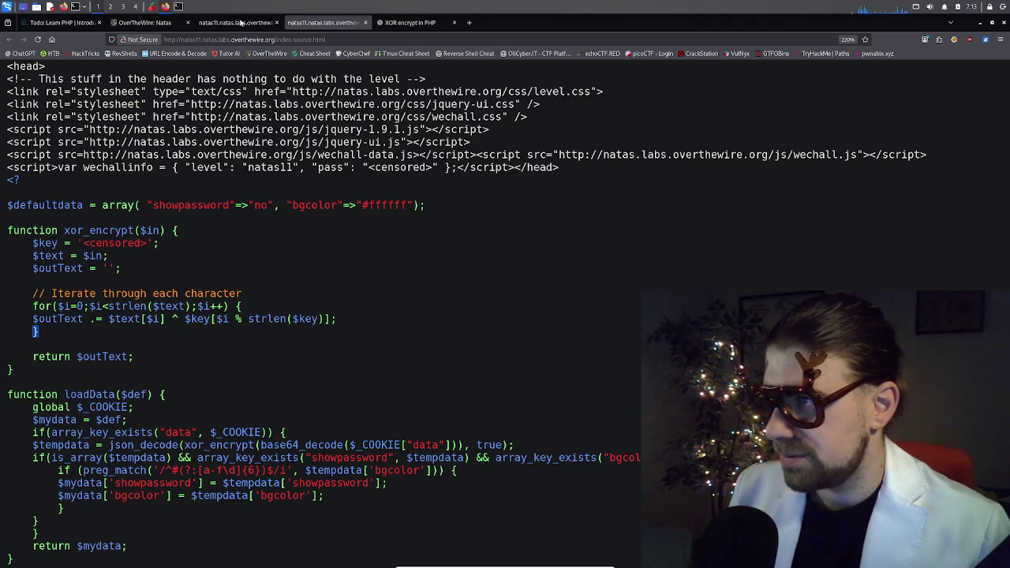
pyautogui.scroll(-2, 218, 289)
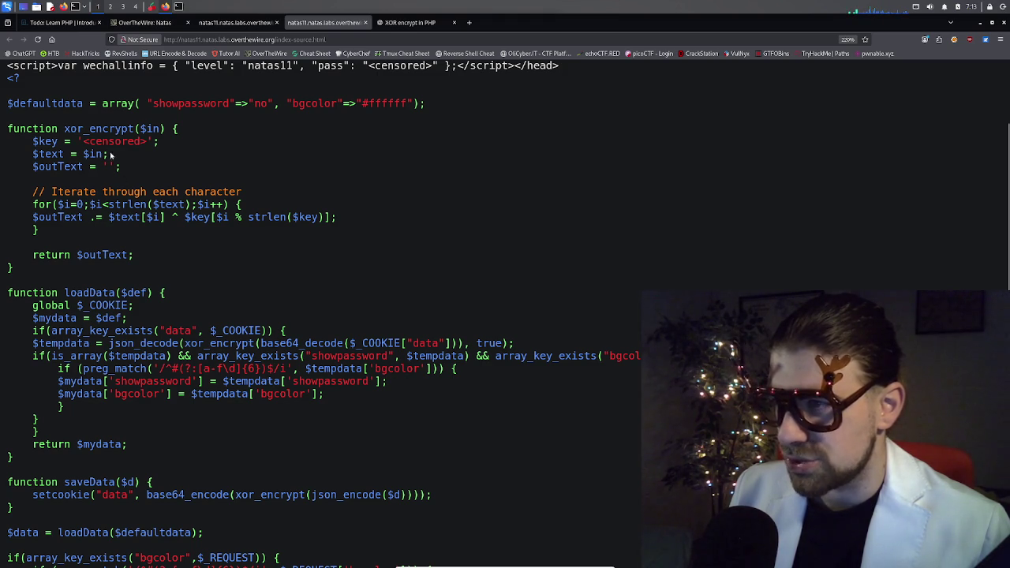
pyautogui.scroll(-3, 108, 158)
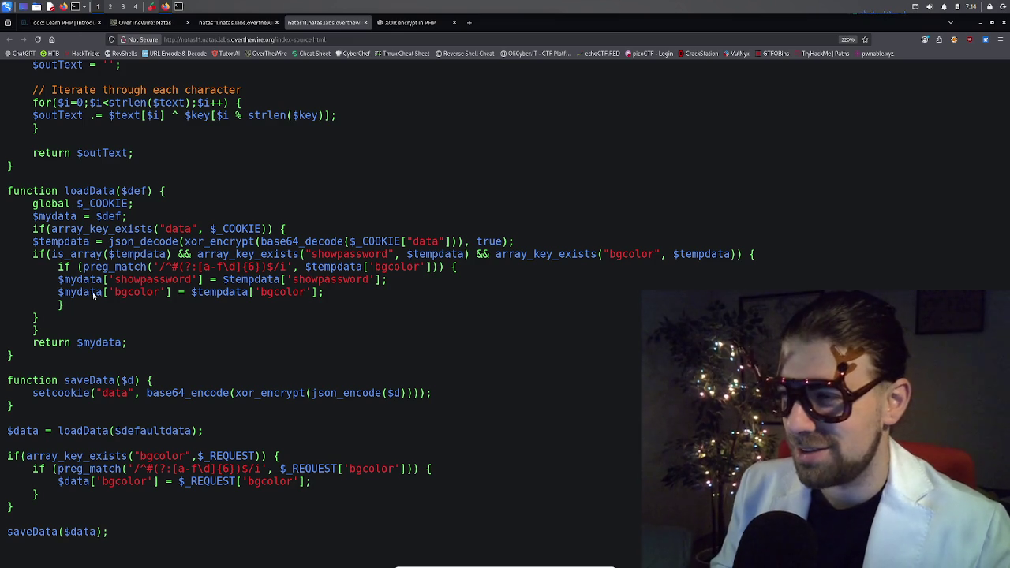
pyautogui.doubleClick(169, 243)
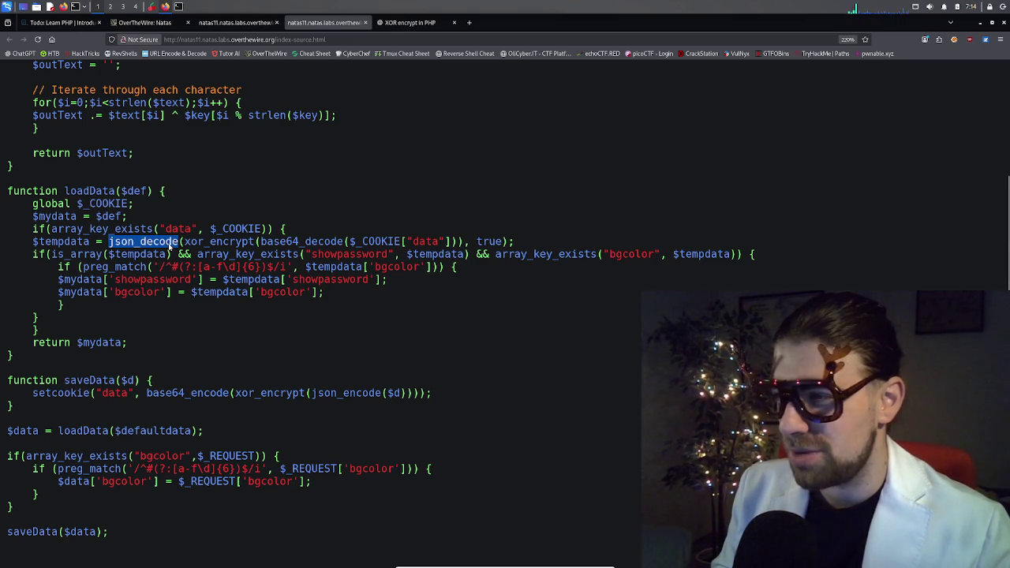
pyautogui.doubleClick(221, 243)
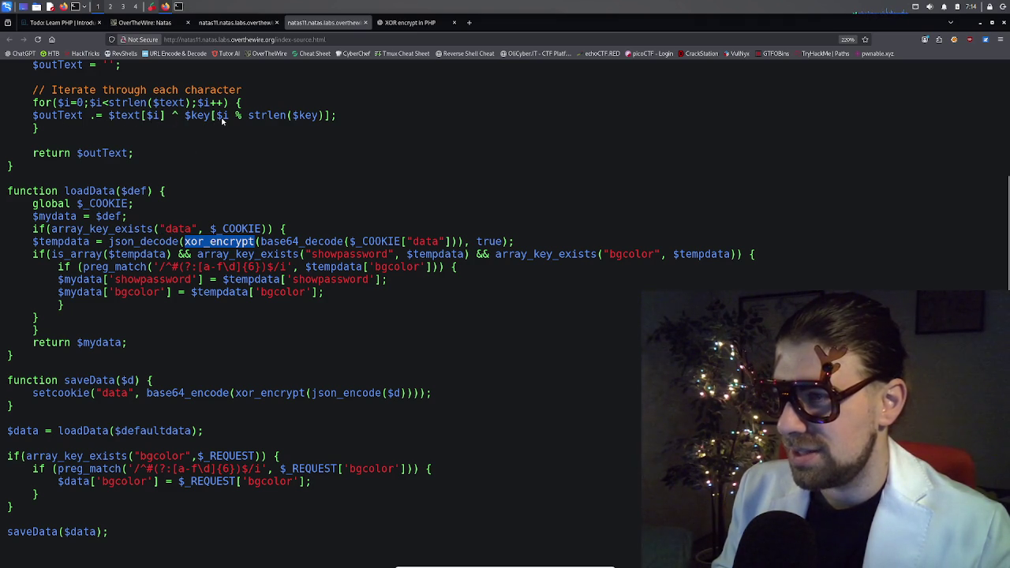
pyautogui.click(115, 198)
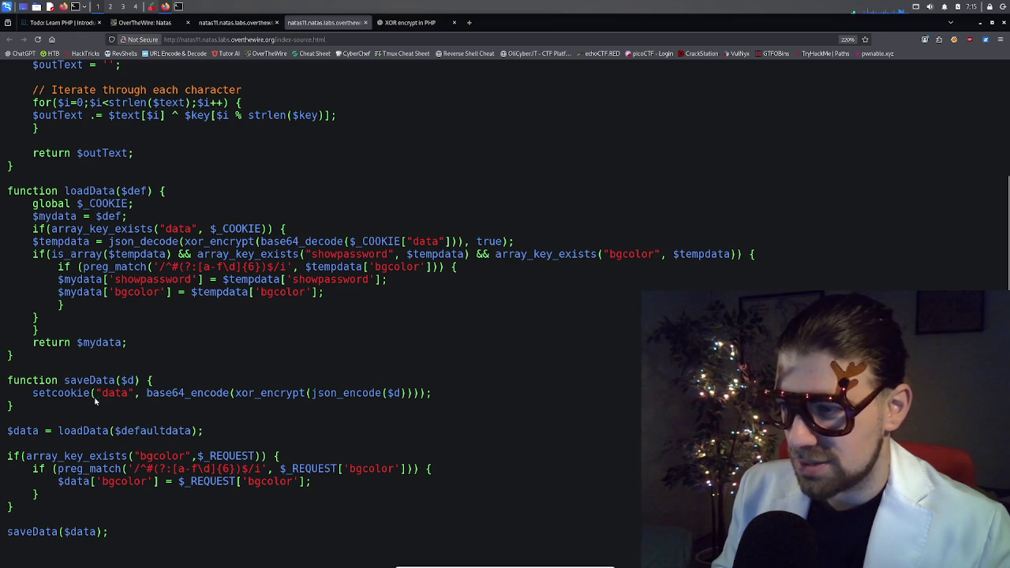
pyautogui.doubleClick(118, 395)
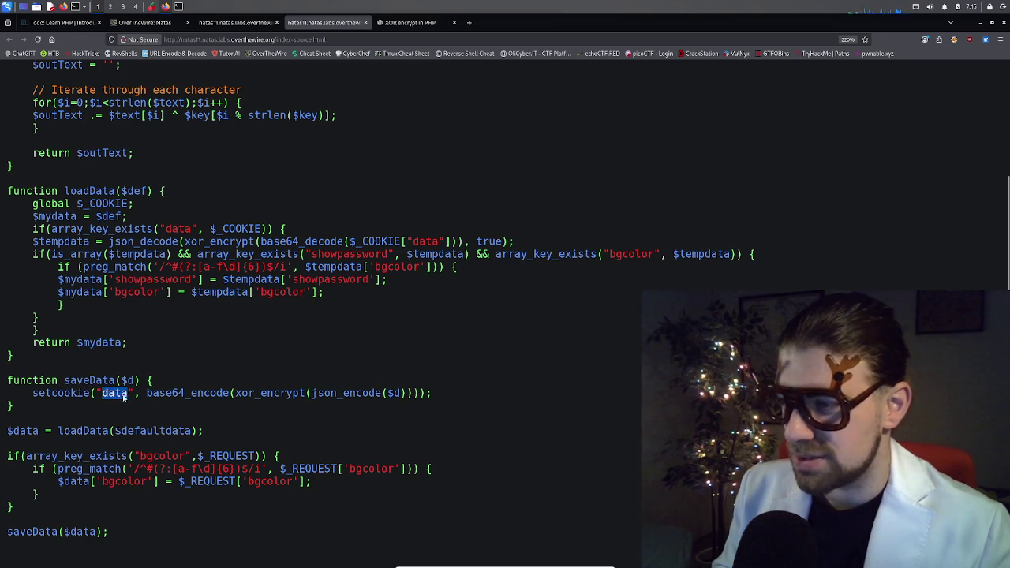
pyautogui.doubleClick(193, 400)
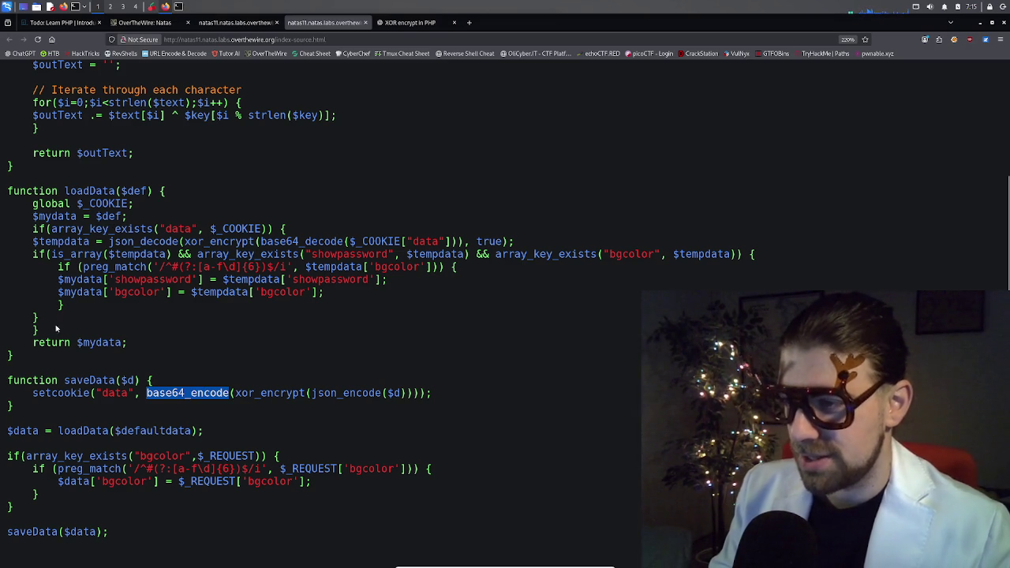
pyautogui.moveTo(33, 342); pyautogui.dragTo(126, 345)
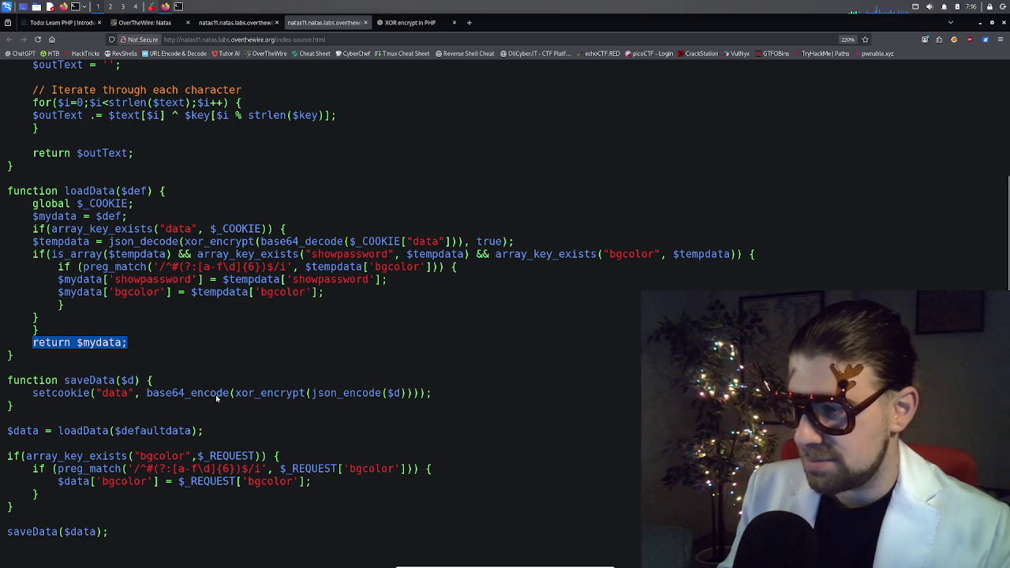
pyautogui.click(405, 23)
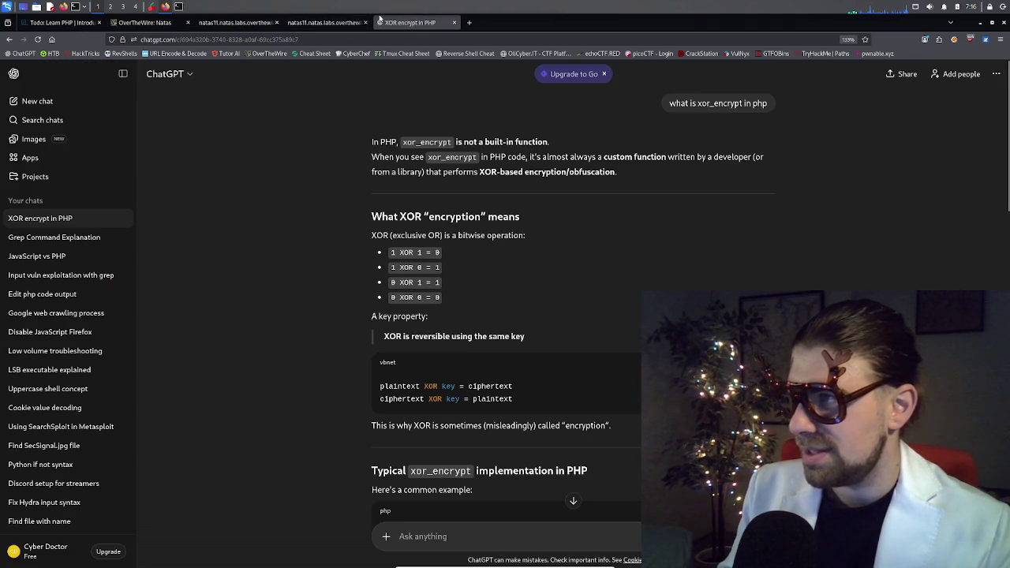
# Step: Open the data cookie's Value cell for copying in the natas11 storage inspector, then start a new tab
pyautogui.click(335, 22)
pyautogui.click(227, 22)
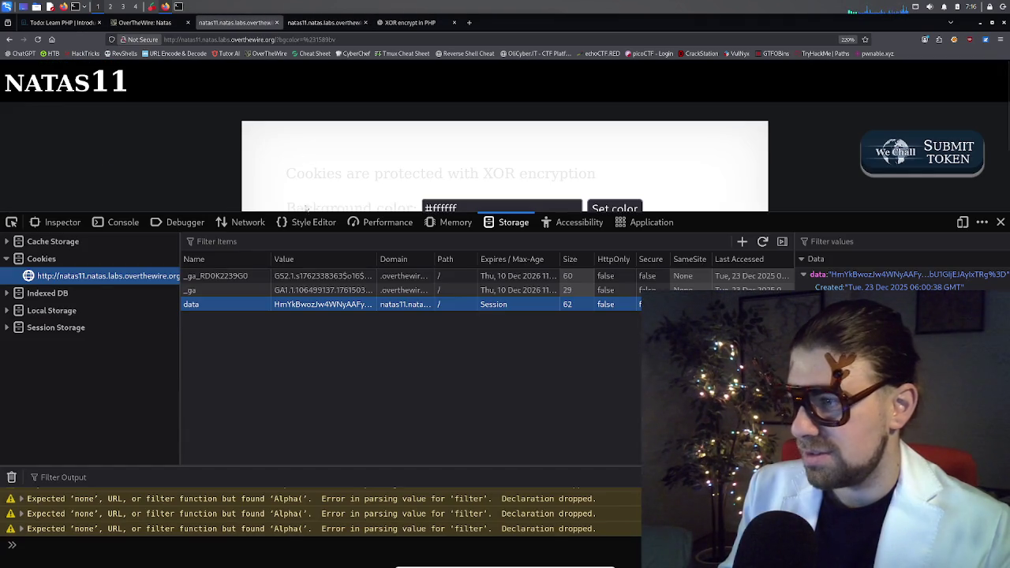
pyautogui.doubleClick(305, 306)
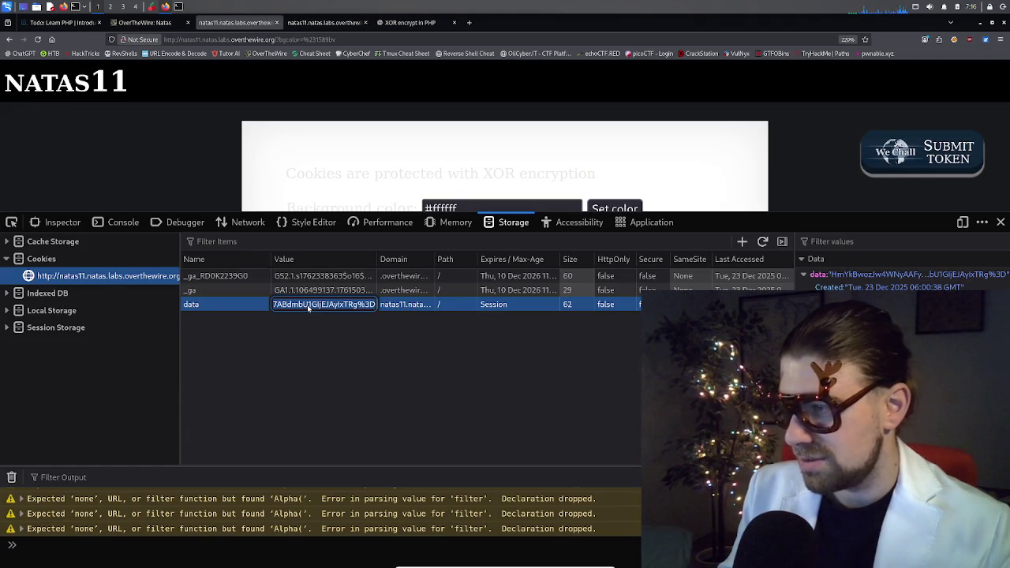
pyautogui.click(471, 22)
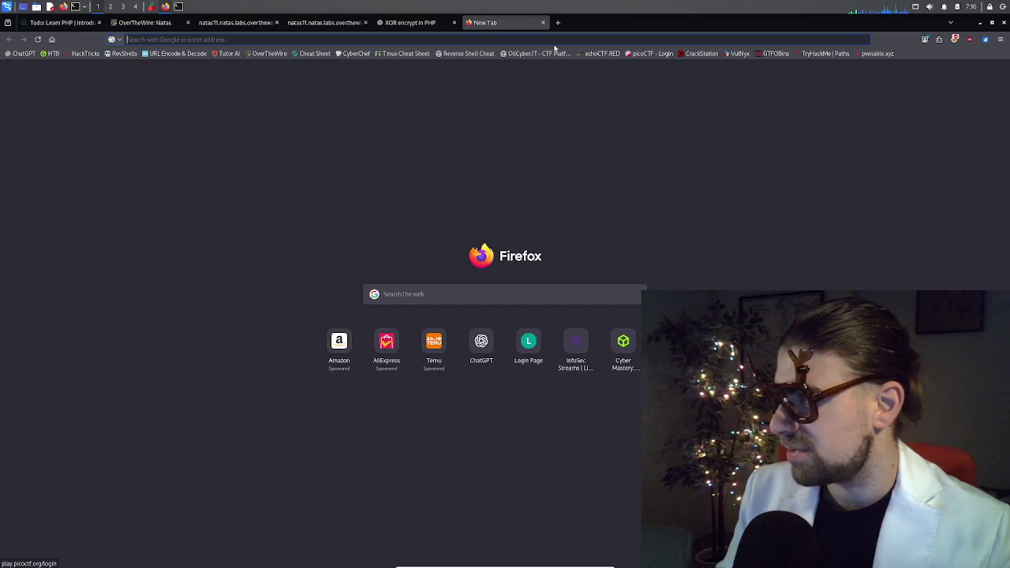
# Step: Load CyberChef, paste the data cookie as input, try From Base64, then empty the recipe
pyautogui.click(355, 53)
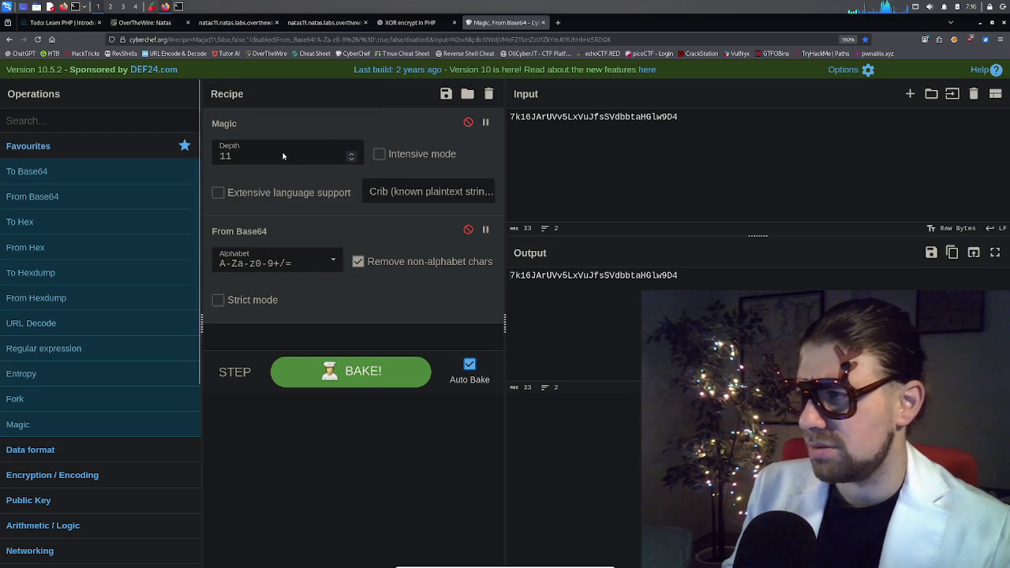
pyautogui.doubleClick(532, 118)
pyautogui.hotkey('ctrl', 'v')
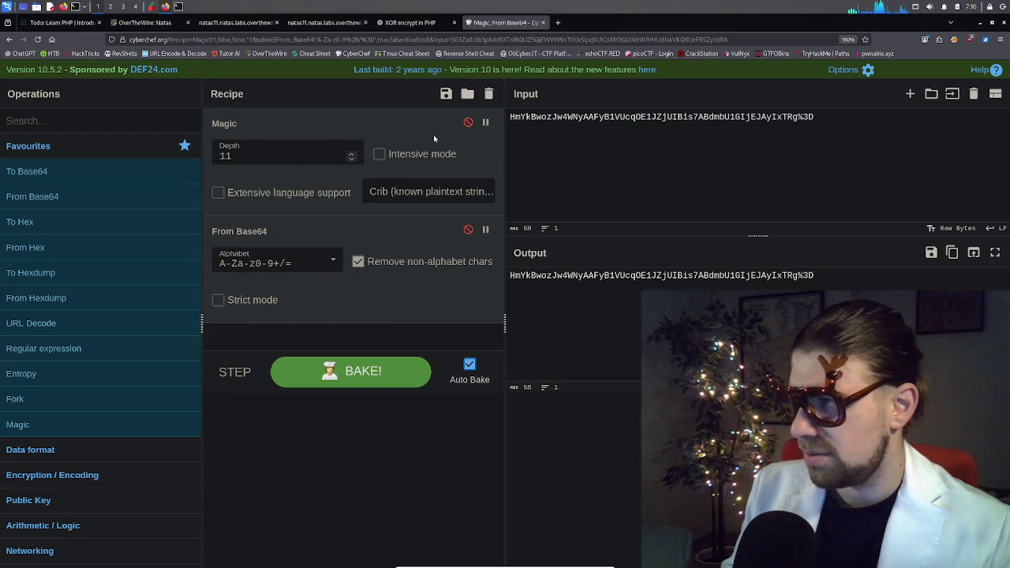
pyautogui.click(489, 94)
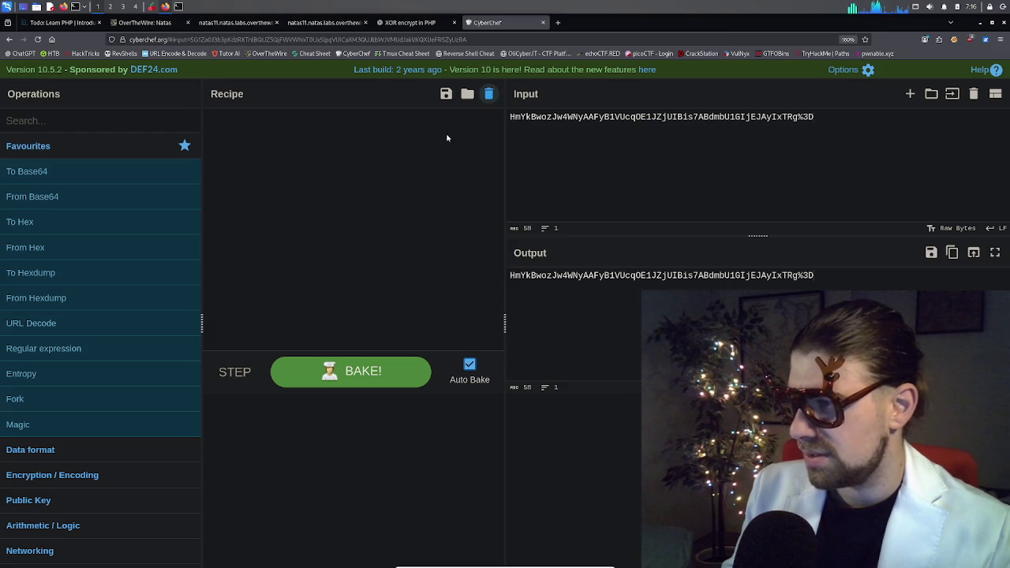
pyautogui.moveTo(58, 197)
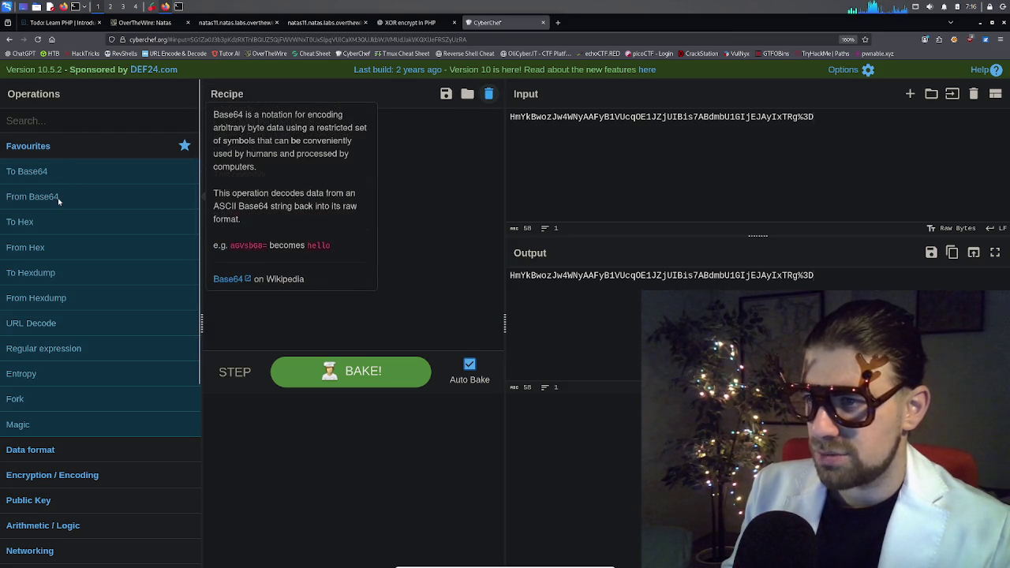
pyautogui.moveTo(58, 197); pyautogui.dragTo(321, 205)
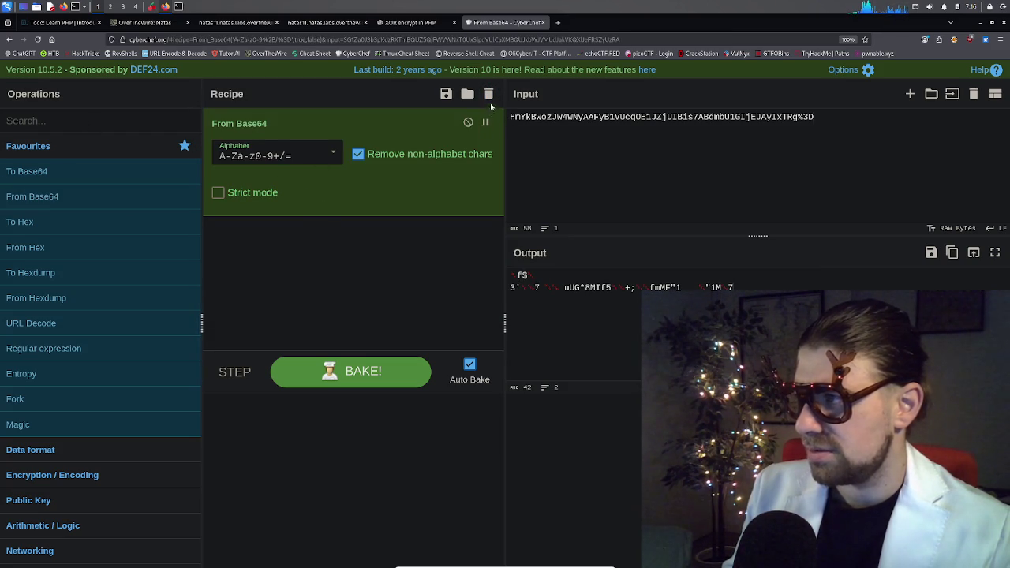
pyautogui.click(488, 93)
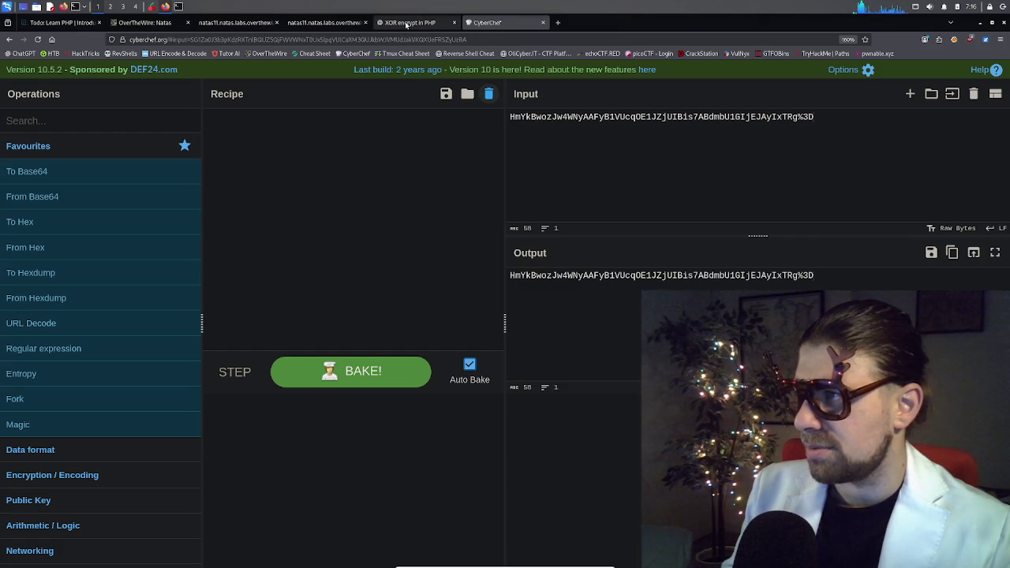
# Step: Check the natas11 source, return to CyberChef, then switch to the Kali terminal
pyautogui.click(323, 23)
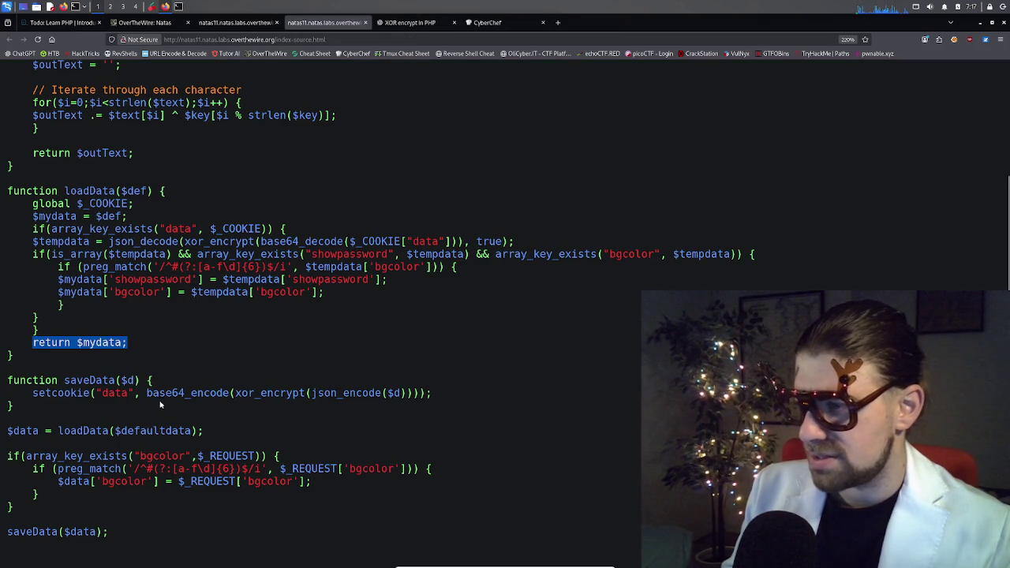
pyautogui.click(487, 22)
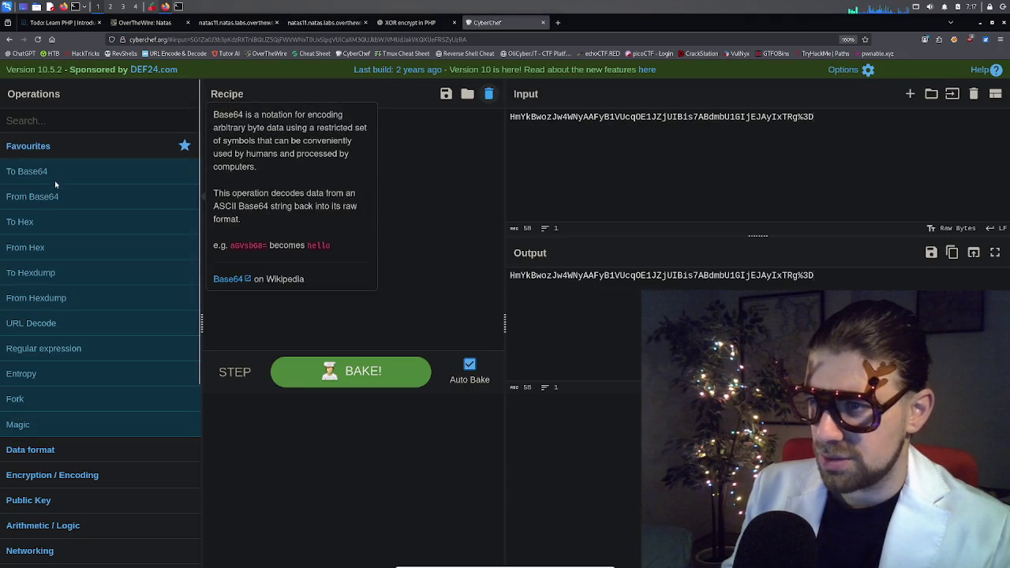
pyautogui.moveTo(60, 174)
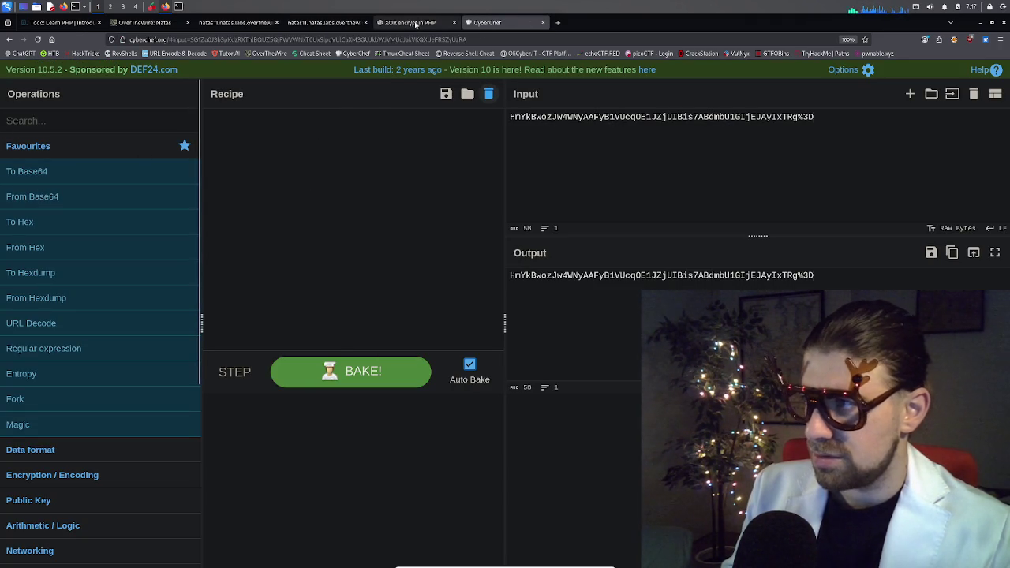
pyautogui.moveTo(33, 181)
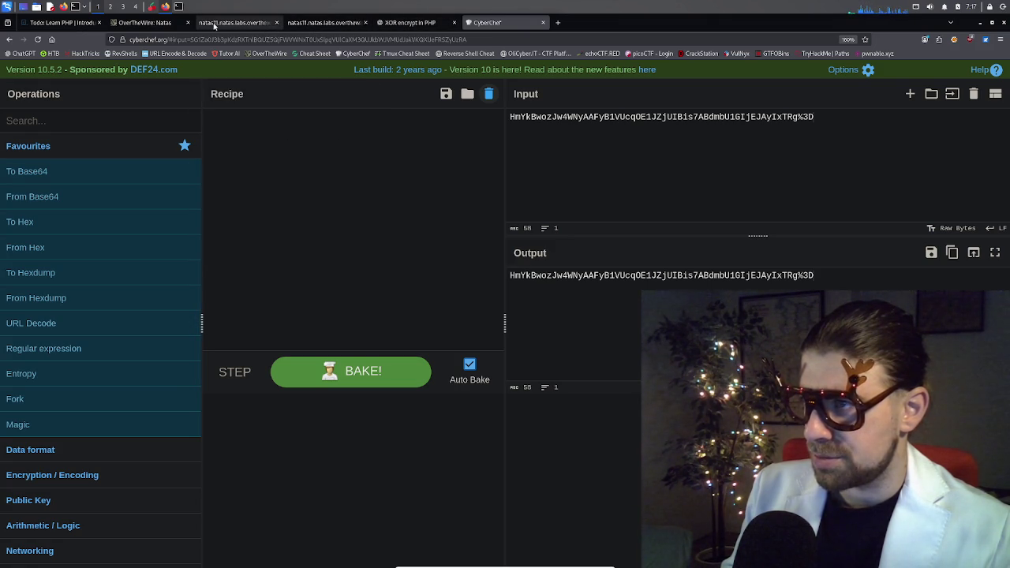
pyautogui.click(178, 6)
# Step: Run base64 -d on the pasted data cookie value in the terminal
pyautogui.scroll(-10, 253, 377)
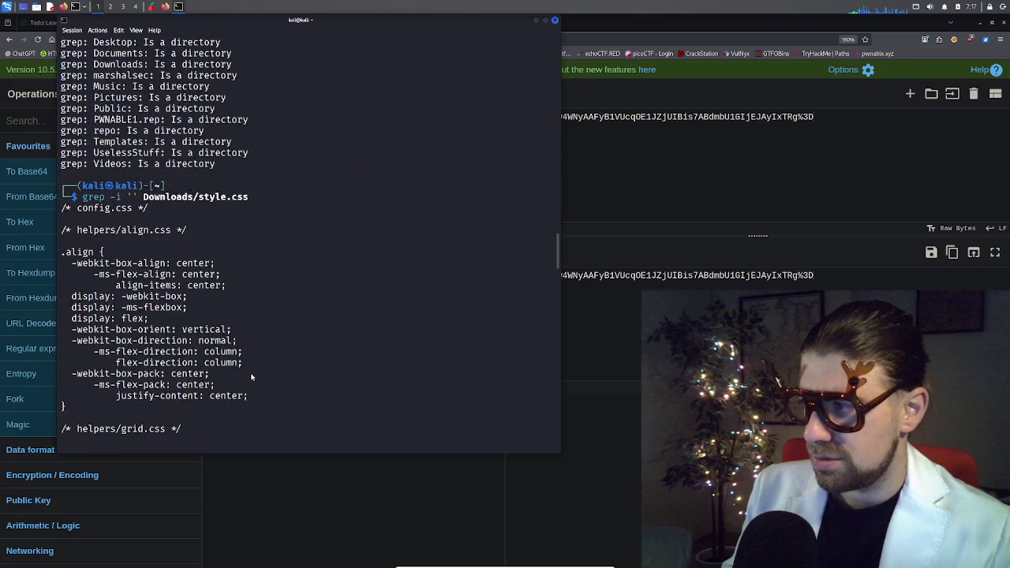
pyautogui.moveTo(553, 265); pyautogui.dragTo(550, 453)
pyautogui.write('base')
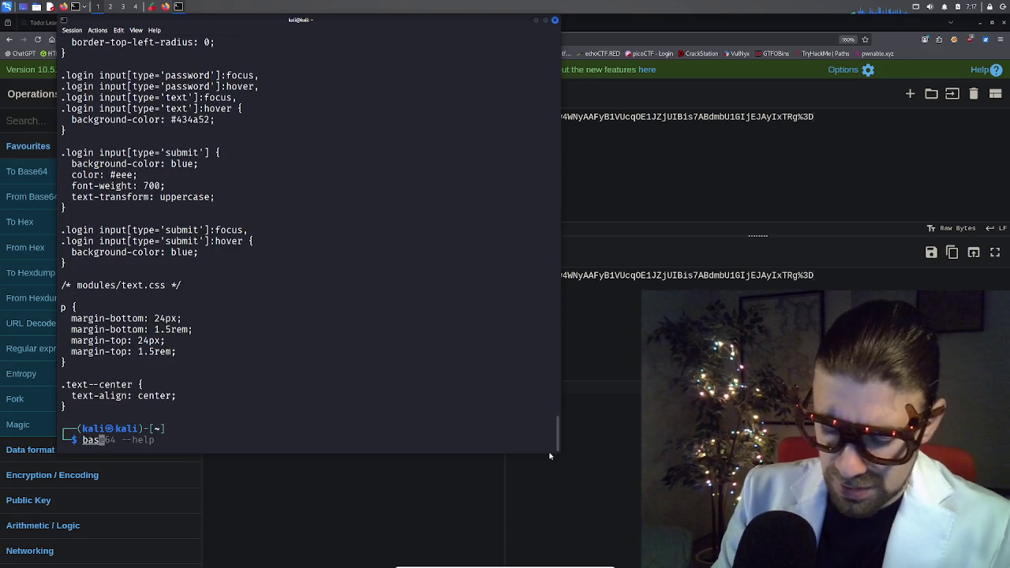
pyautogui.press('Right')
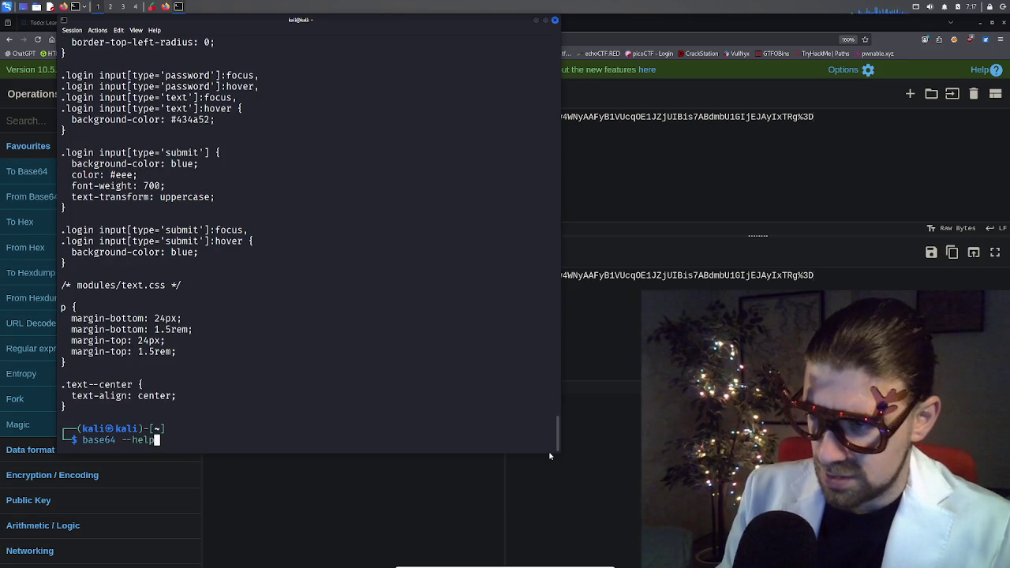
pyautogui.press('BackSpace')
pyautogui.press('BackSpace')
pyautogui.press('BackSpace')
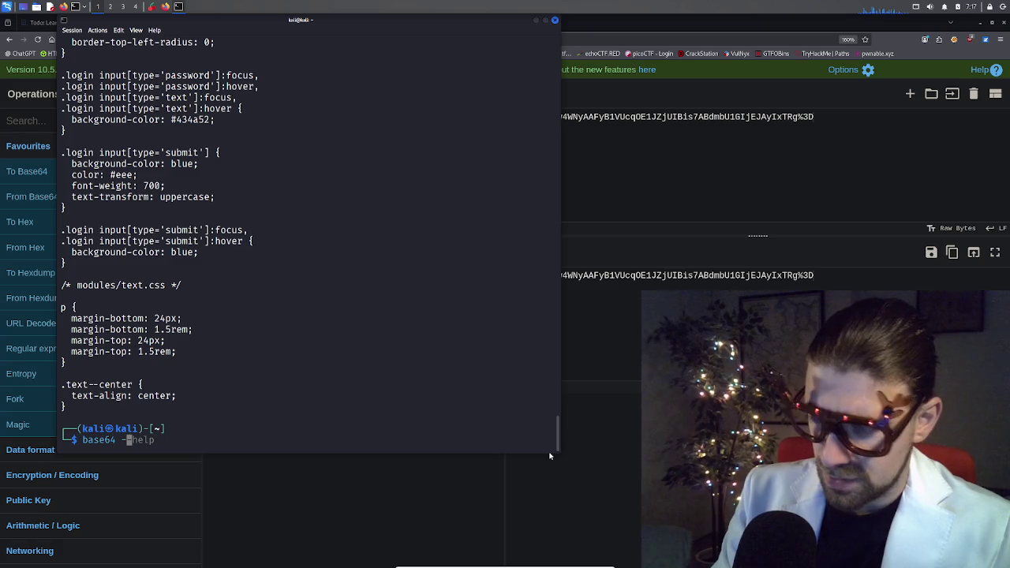
pyautogui.write('d')
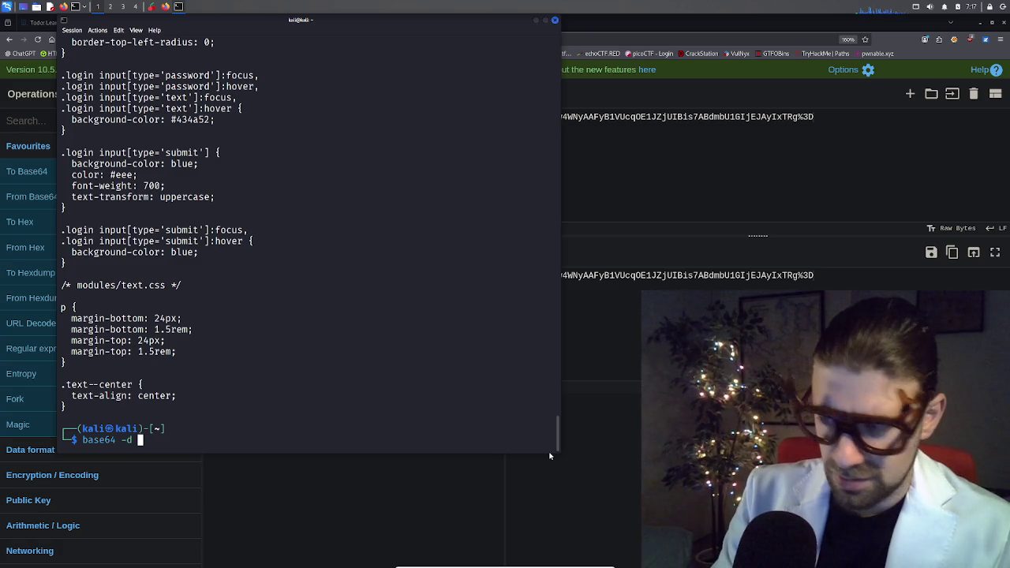
pyautogui.hotkey('ctrl', 'shift', 'v')
pyautogui.press('Return')
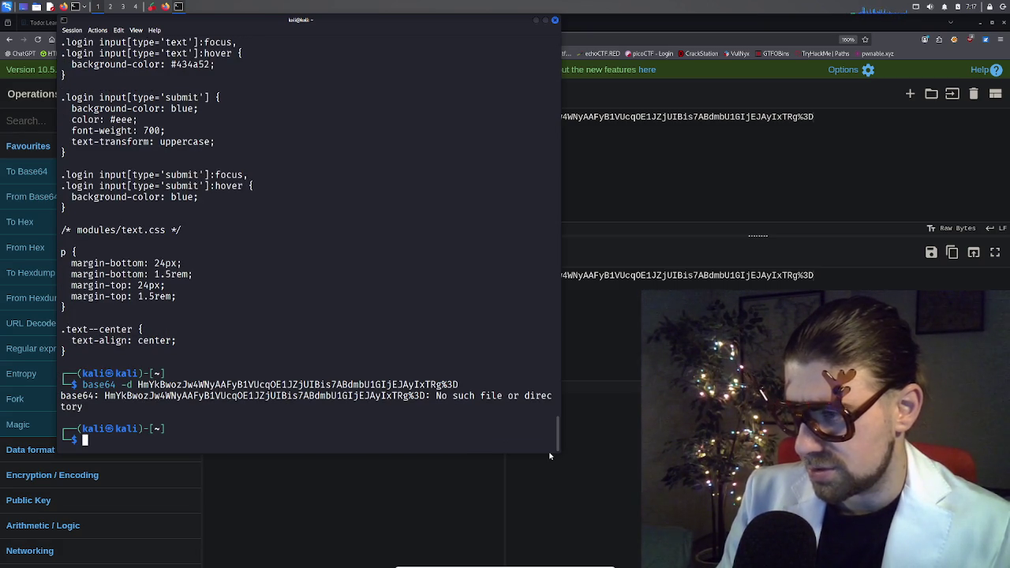
# Step: Rerun the base64 -d command with the cookie string wrapped in single quotes
pyautogui.press('Up')
pyautogui.press('Left')
pyautogui.press('Left')
pyautogui.press('Left')
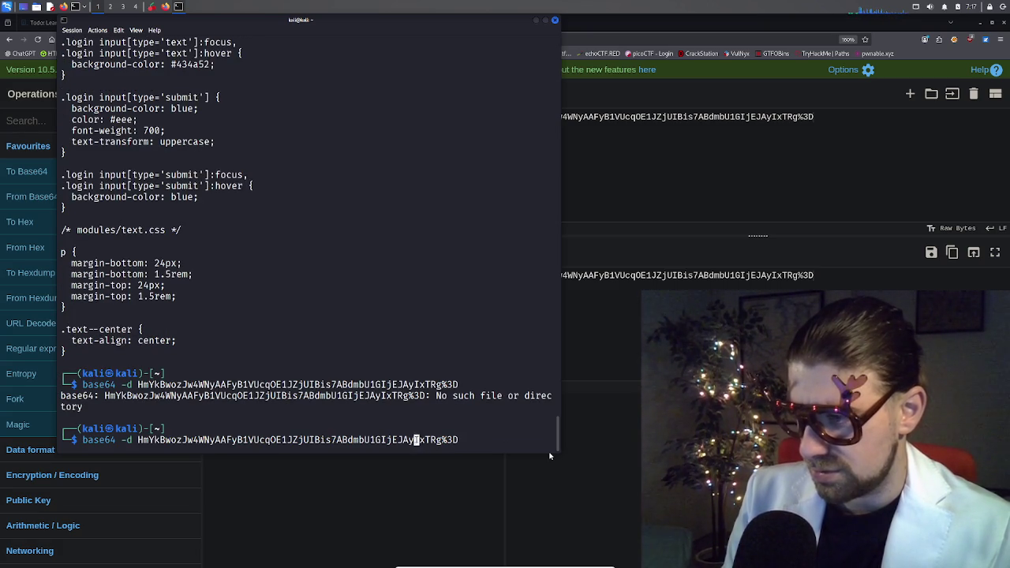
pyautogui.press('Left')
pyautogui.press('Left')
pyautogui.press('Left')
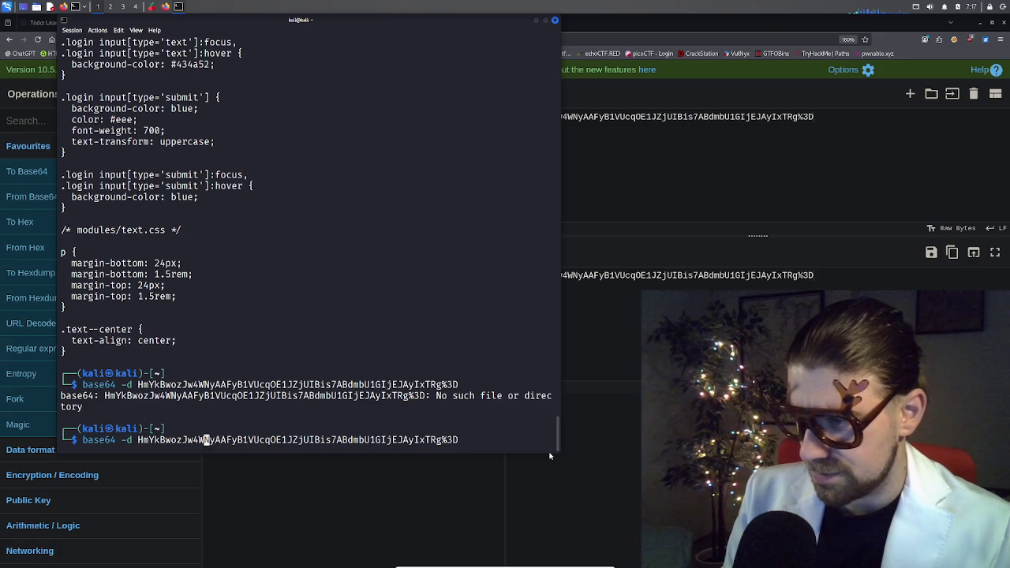
pyautogui.press('Left')
pyautogui.press('Left')
pyautogui.press('Left')
pyautogui.write("'")
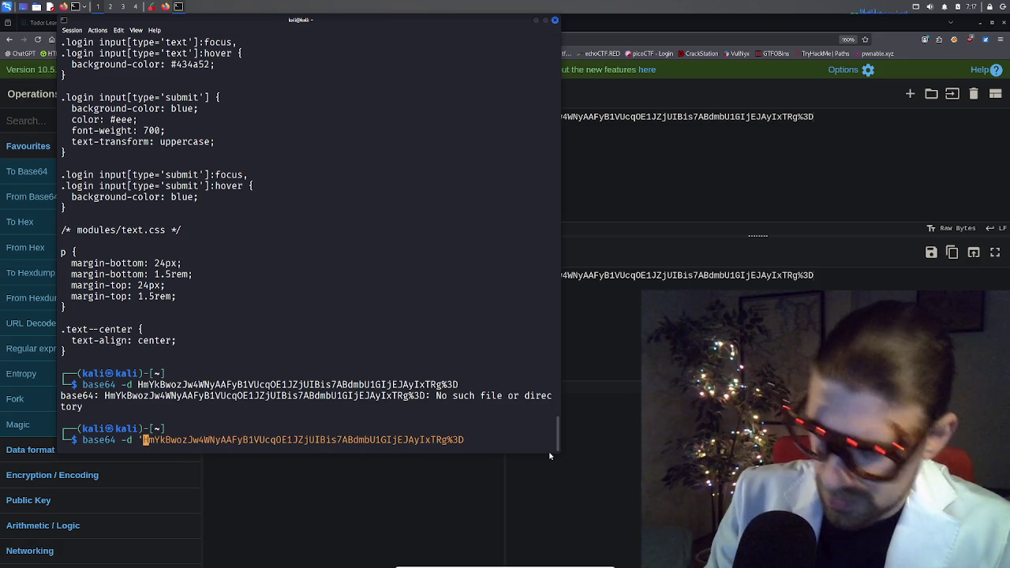
pyautogui.press('End')
pyautogui.write("'")
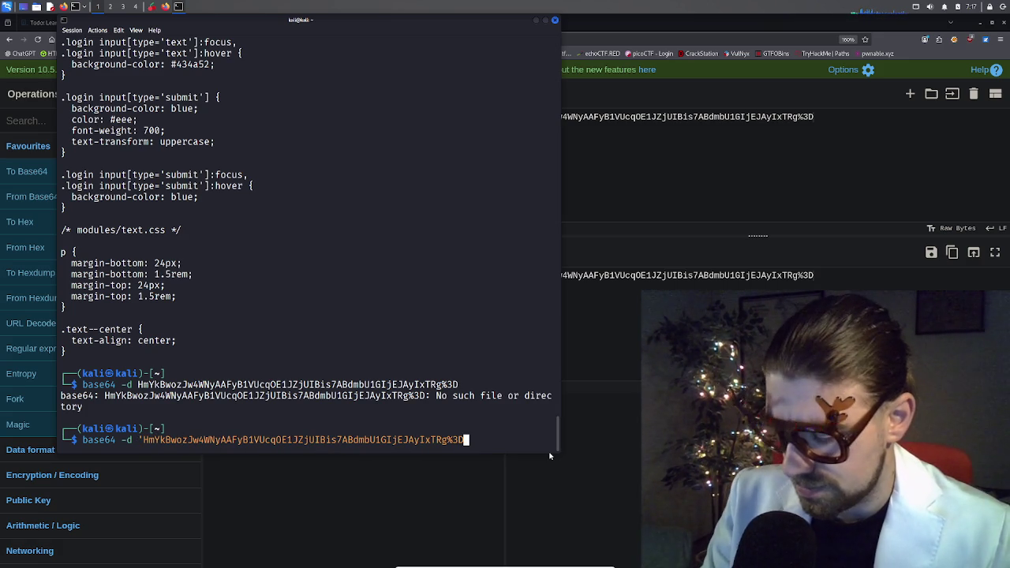
pyautogui.press('Return')
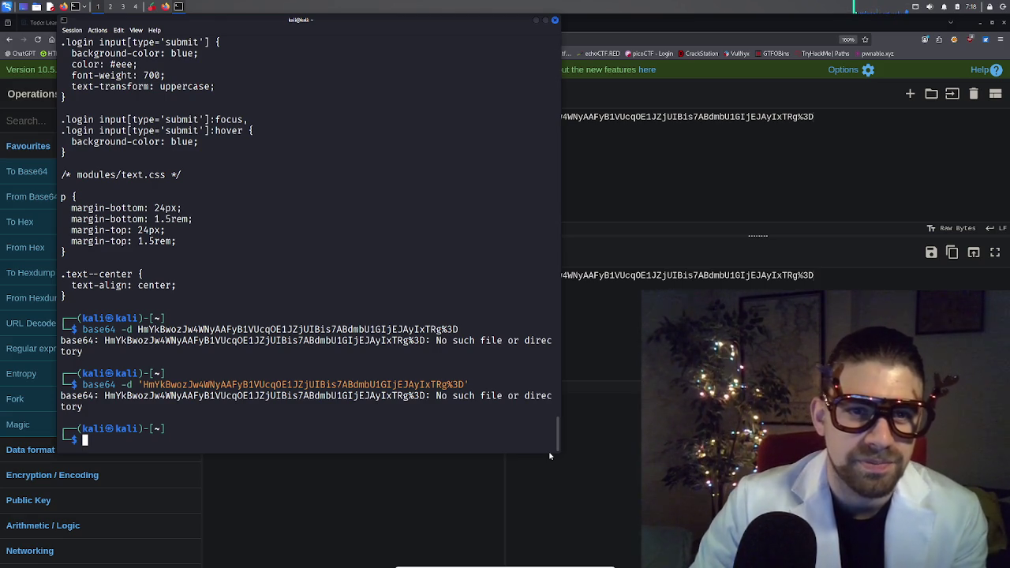
# Step: Open the natas11 source and examine the $tempdata line that decodes $_COOKIE
pyautogui.click(631, 196)
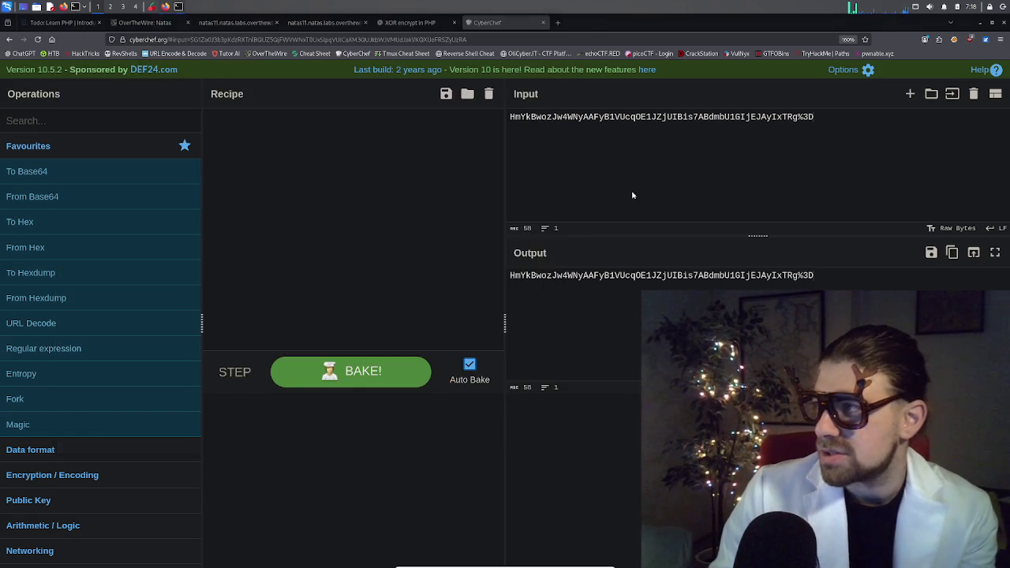
pyautogui.click(412, 22)
pyautogui.click(324, 22)
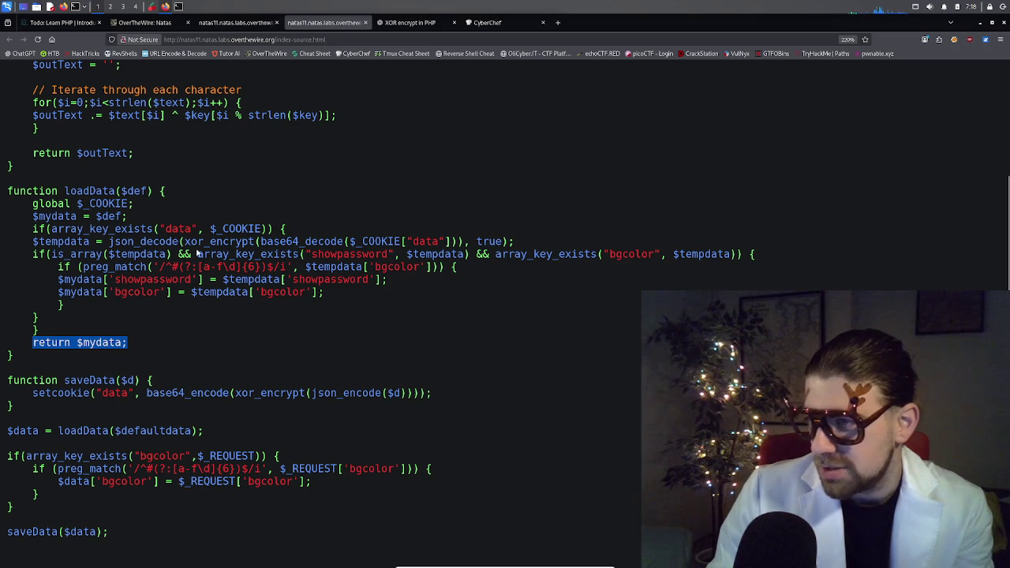
pyautogui.moveTo(114, 243)
pyautogui.mouseDown()
pyautogui.moveTo(514, 242)
pyautogui.moveTo(405, 242)
pyautogui.mouseUp()
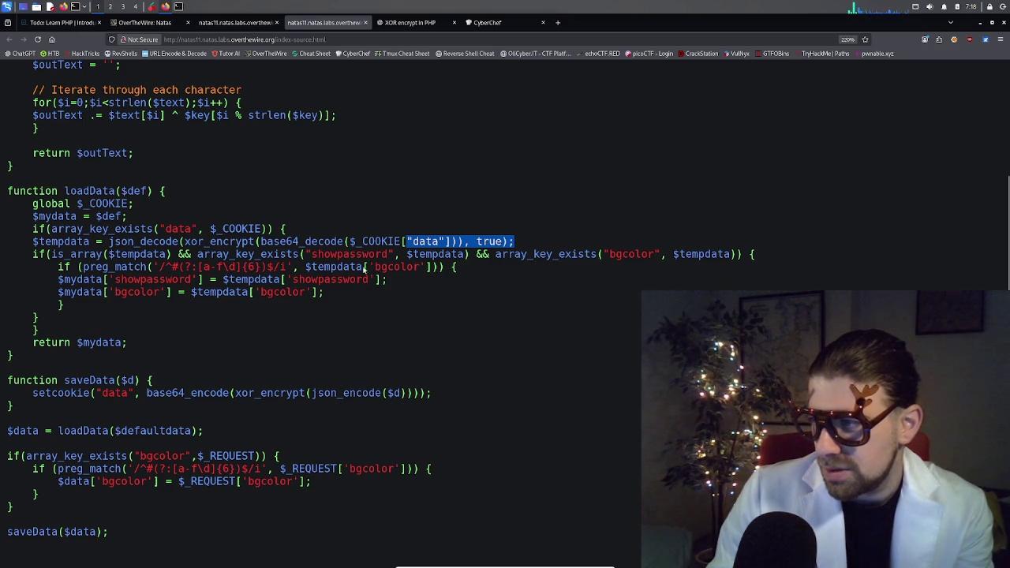
pyautogui.click(360, 235)
pyautogui.doubleClick(363, 243)
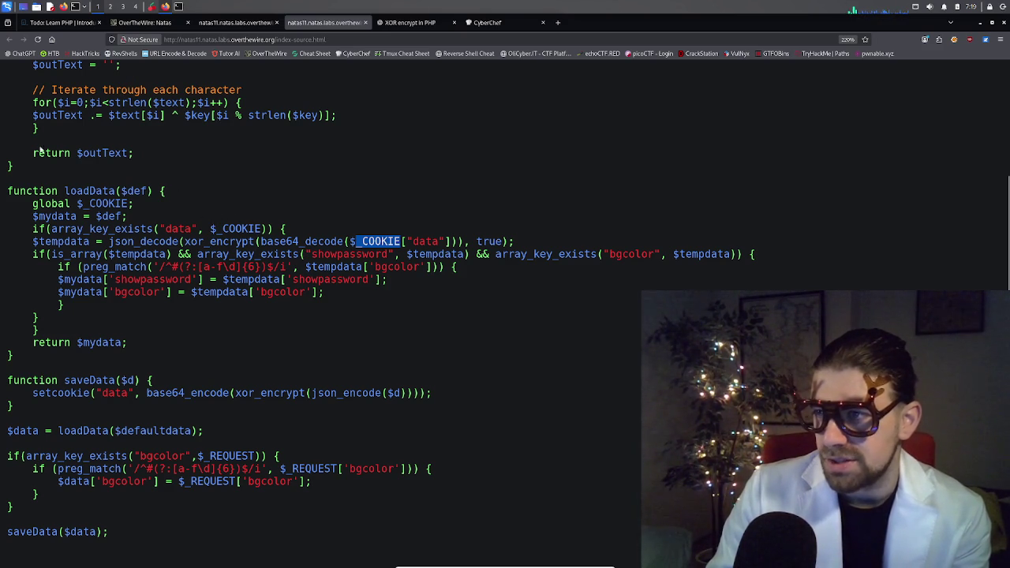
# Step: Select the whole loadData function code, from the global $_COOKIE line through its inner block
pyautogui.scroll(3, 102, 133)
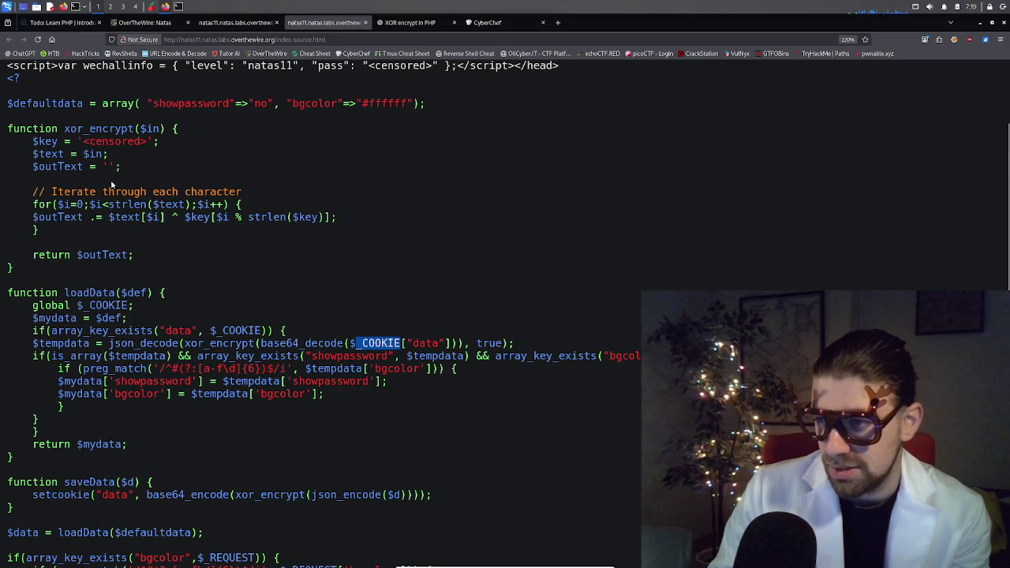
pyautogui.scroll(-2, 91, 302)
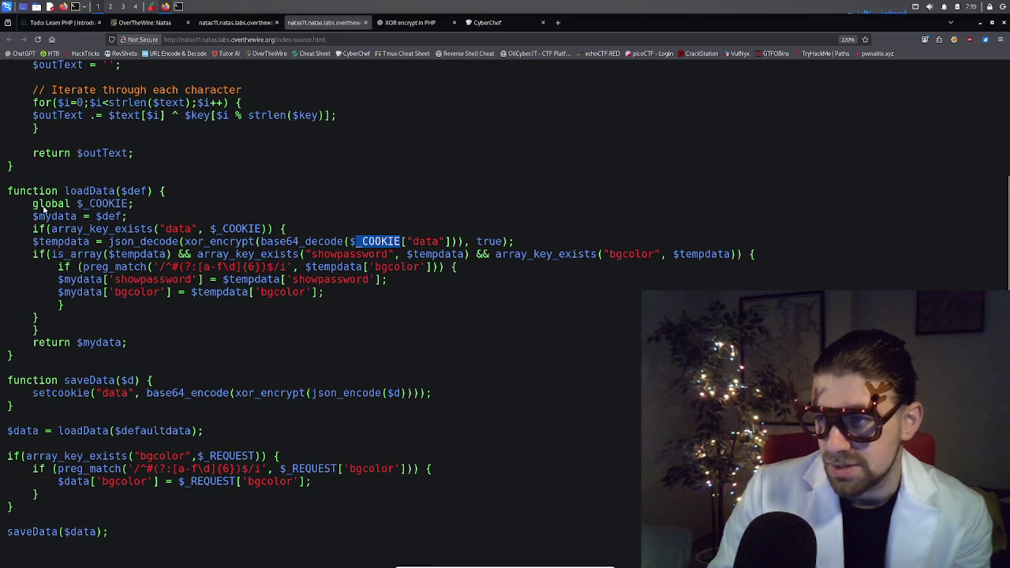
pyautogui.moveTo(76, 207); pyautogui.dragTo(132, 207)
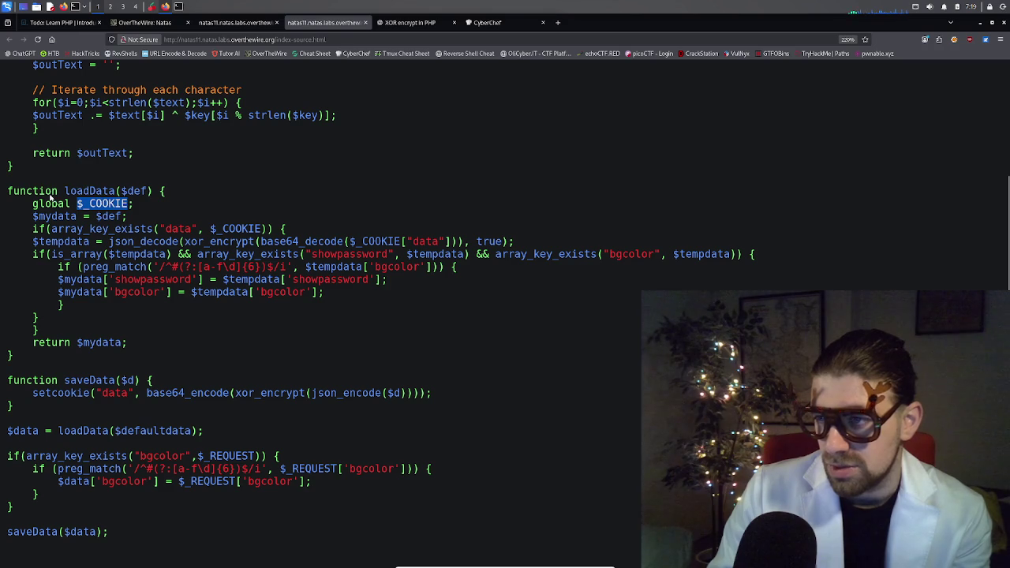
pyautogui.click(50, 199)
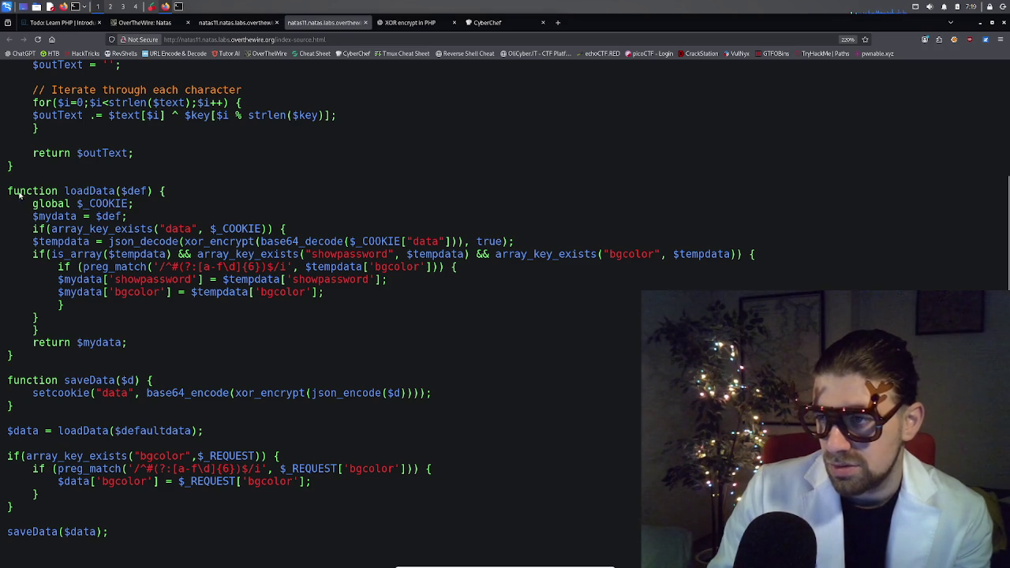
pyautogui.moveTo(8, 191)
pyautogui.mouseDown()
pyautogui.moveTo(123, 294)
pyautogui.moveTo(64, 307)
pyautogui.mouseUp()
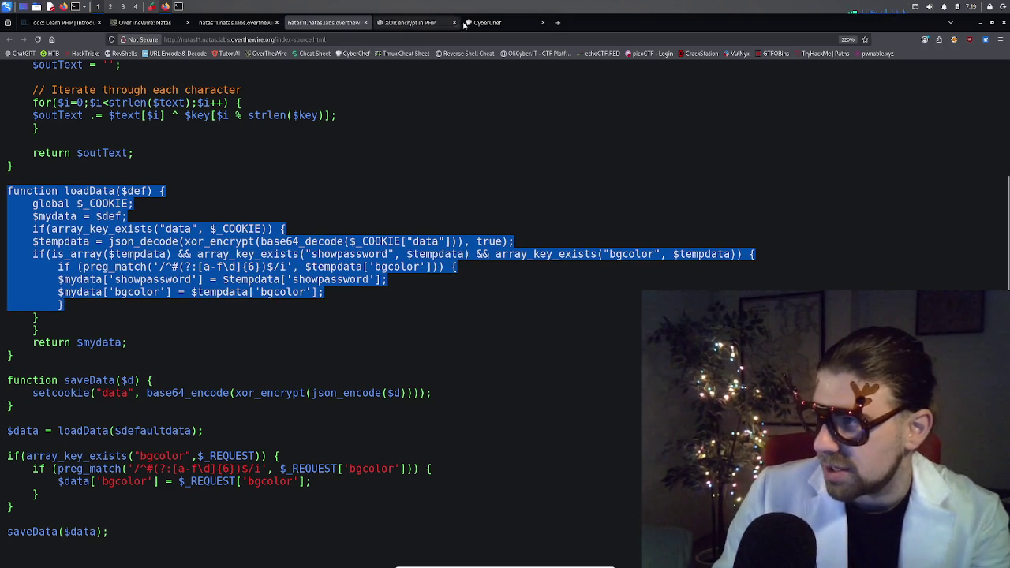
pyautogui.click(410, 23)
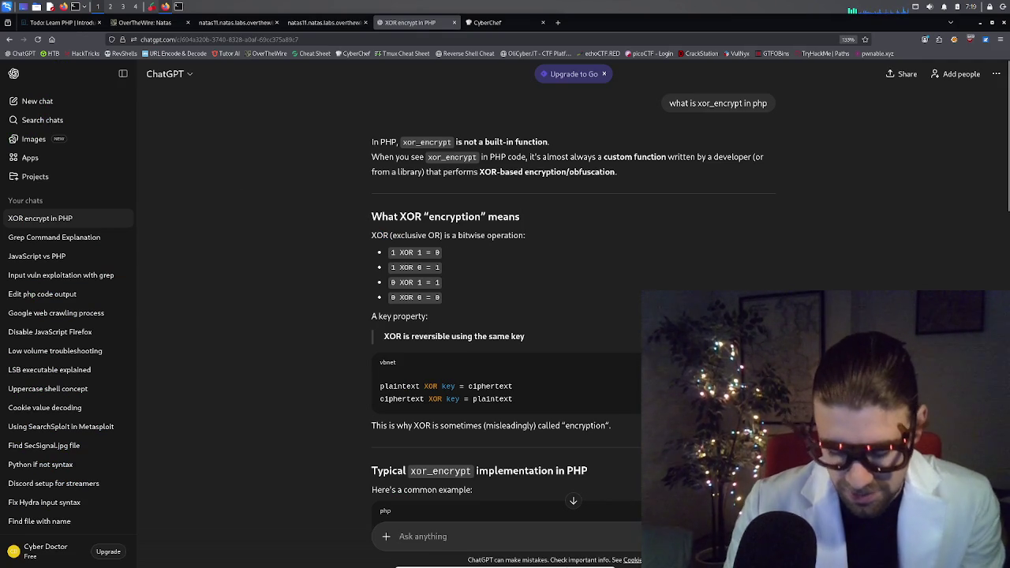
# Step: Paste the loadData code into the ChatGPT message and select its global $_COOKIE; line
pyautogui.hotkey('ctrl', 'v')
pyautogui.hotkey('shift', 'Return')
pyautogui.hotkey('shift', 'Return')
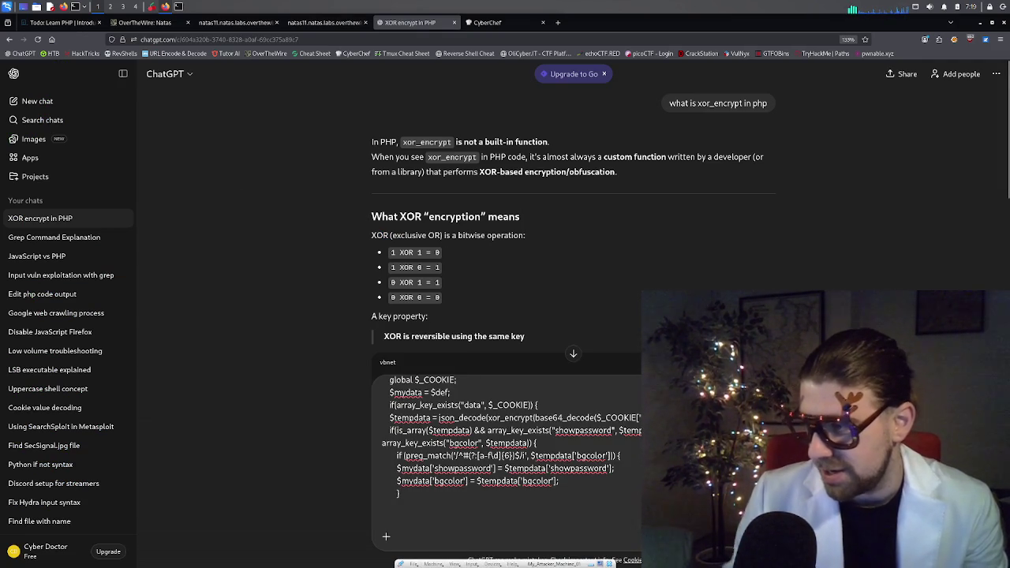
pyautogui.scroll(1, 612, 454)
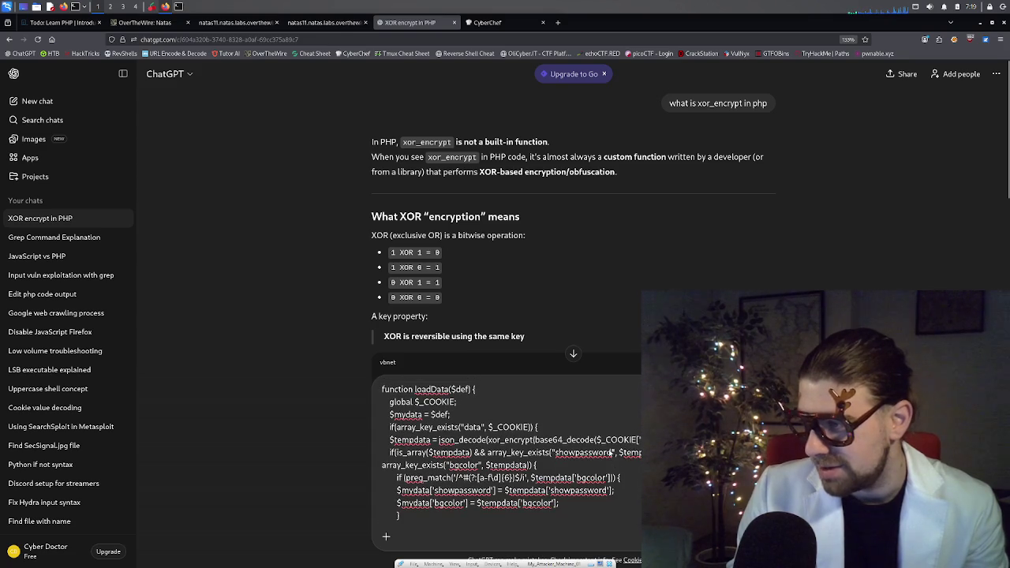
pyautogui.doubleClick(426, 403)
pyautogui.tripleClick(426, 403)
pyautogui.hotkey('ctrl', 'c')
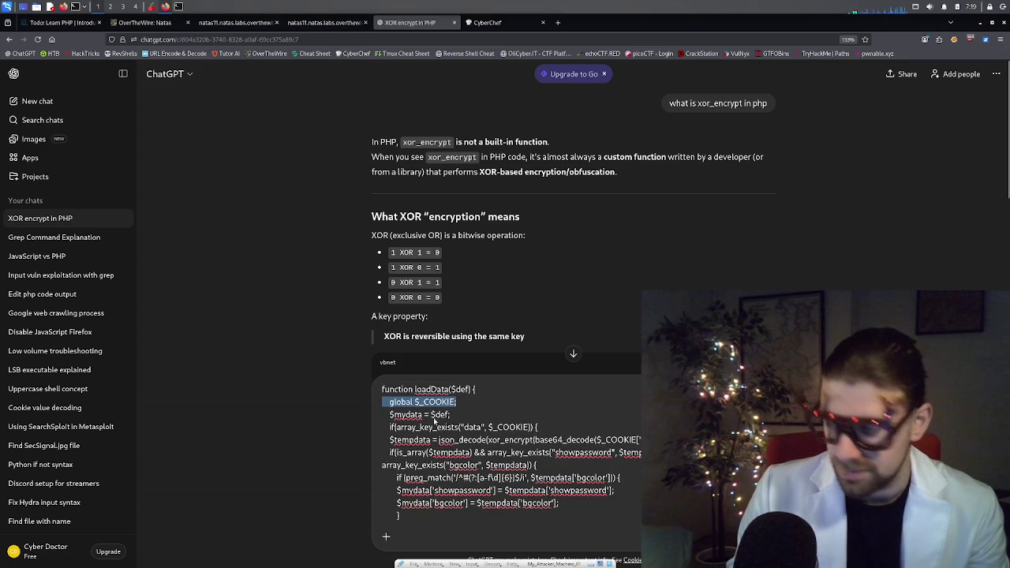
pyautogui.scroll(-1, 411, 503)
pyautogui.scroll(-3, 411, 503)
# Step: Send the question 'Explain what this line does: global $_COOKIE;' below the code
pyautogui.click(411, 509)
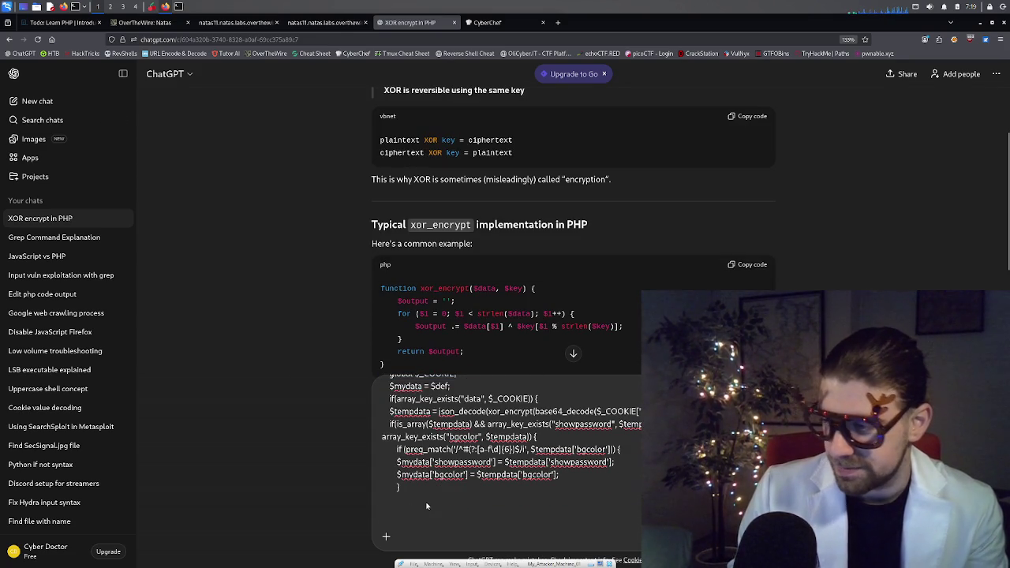
pyautogui.write('Explain what t')
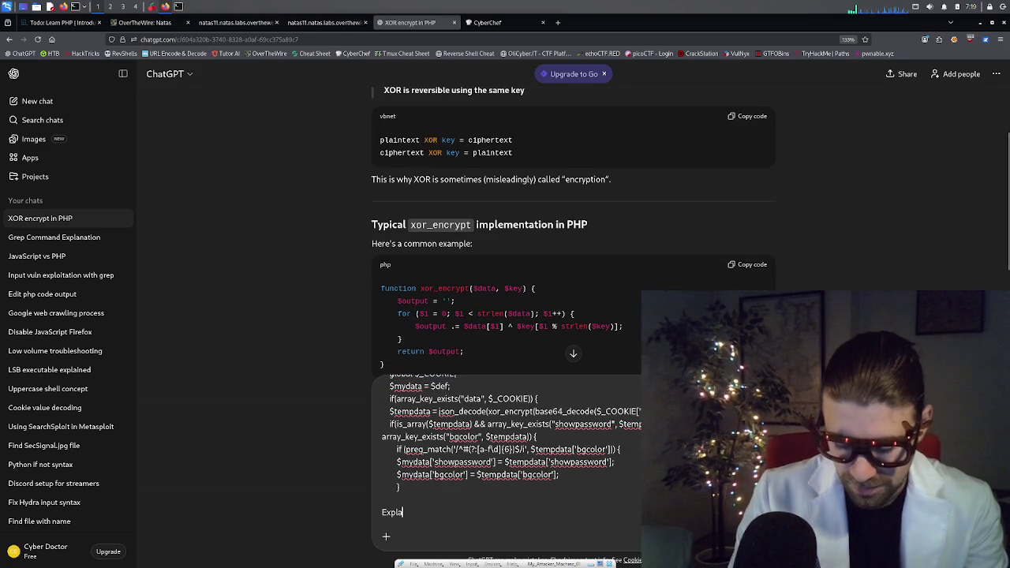
pyautogui.write('his line does:')
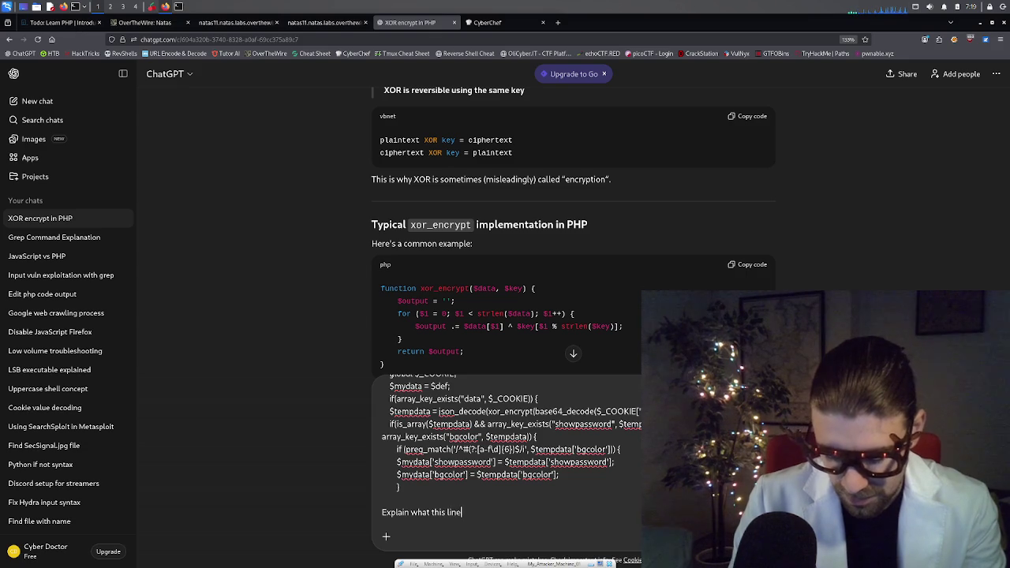
pyautogui.hotkey('ctrl', 'v')
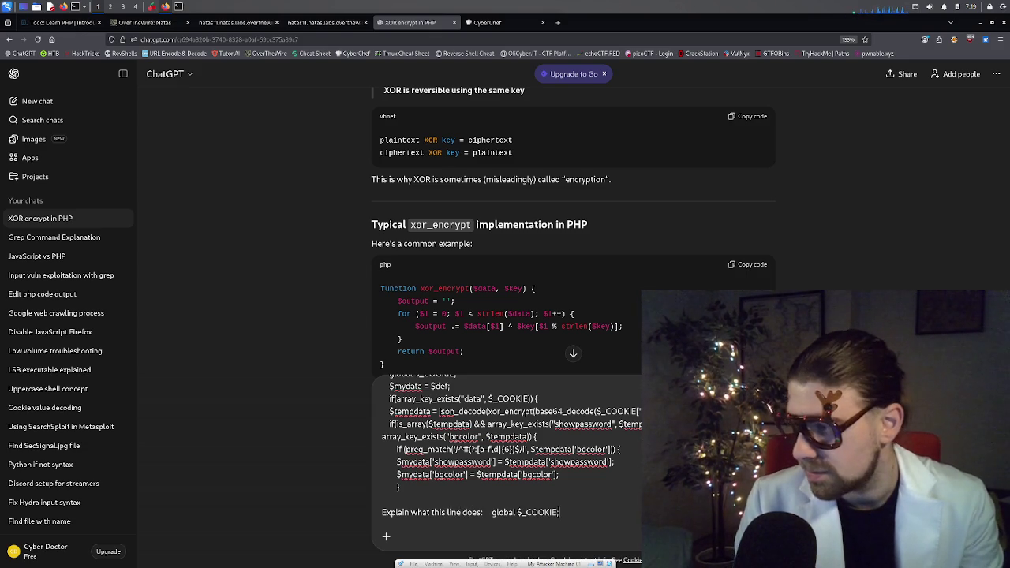
pyautogui.press('Return')
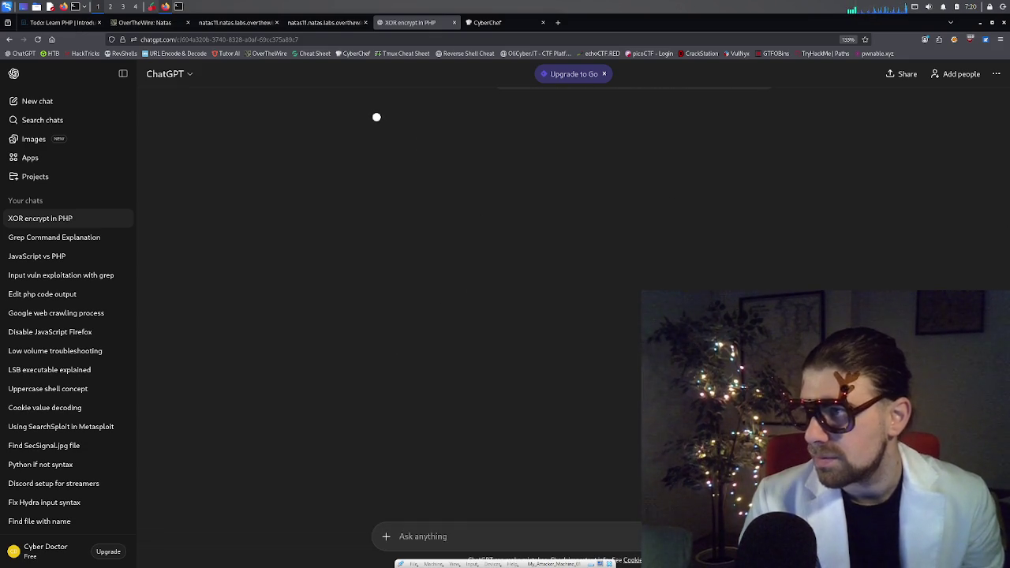
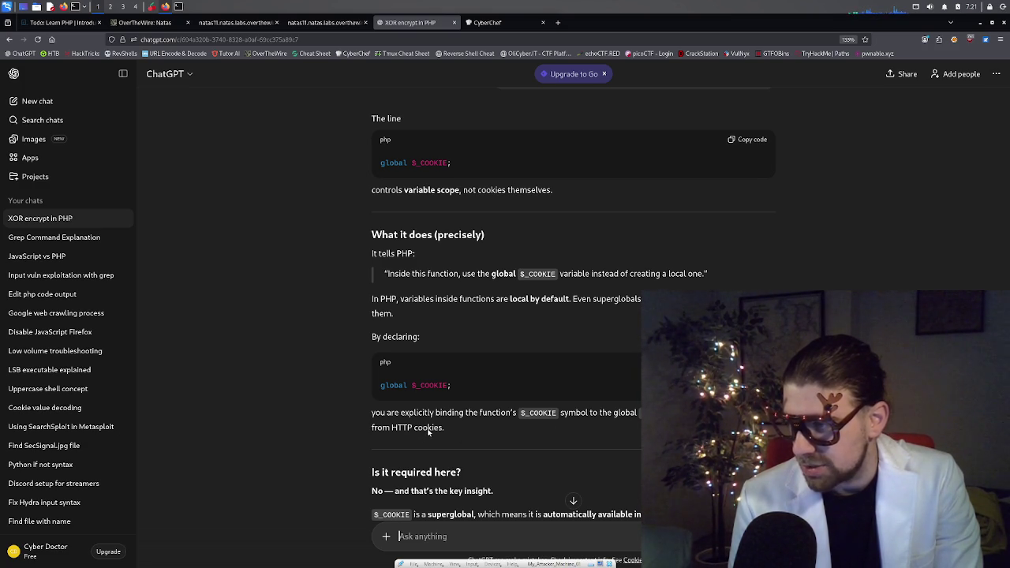
# Step: Finish reading ChatGPT's answer, then go back to the natas11 PHP source
pyautogui.scroll(-1, 434, 424)
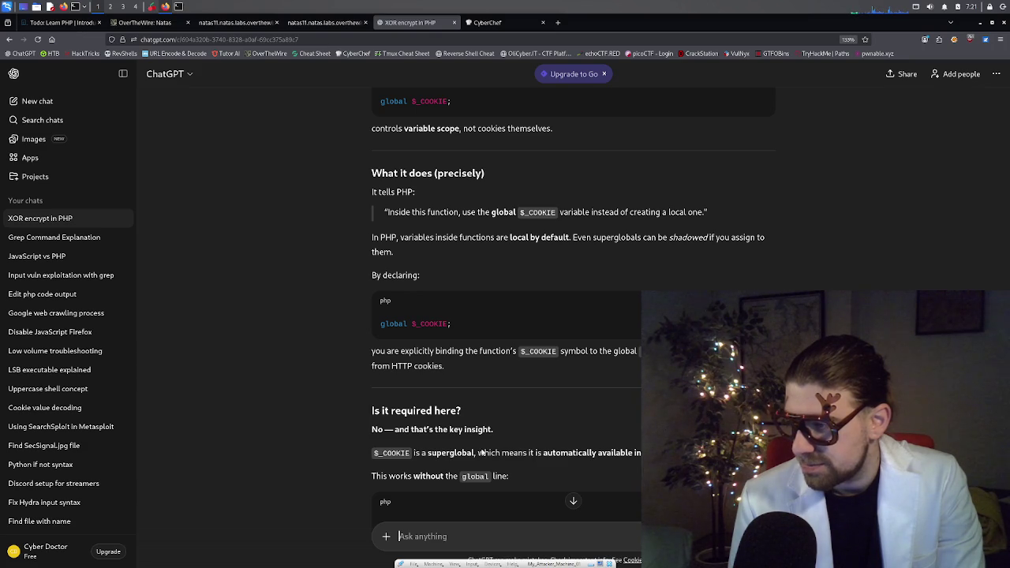
pyautogui.scroll(-3, 479, 450)
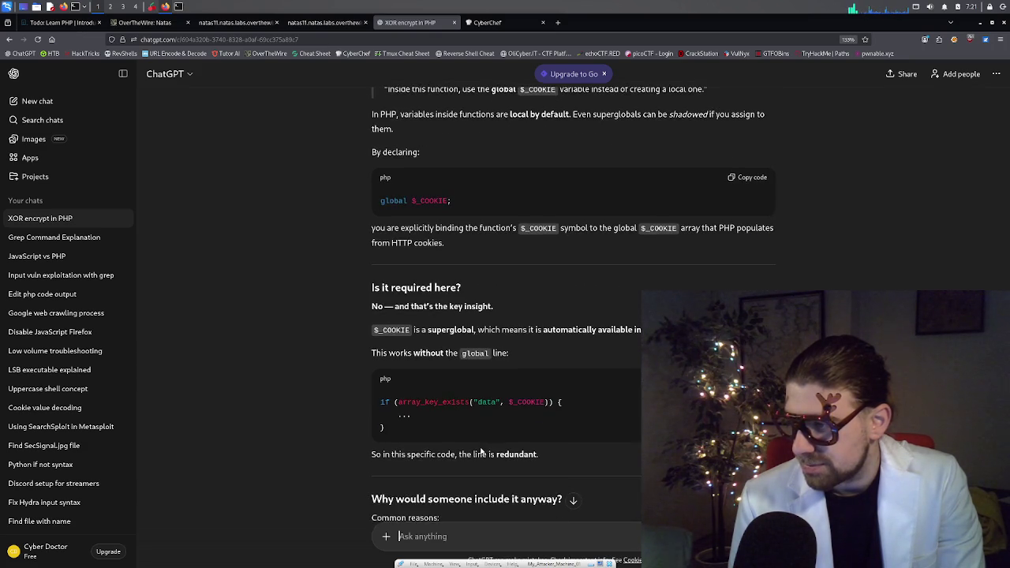
pyautogui.scroll(-3, 480, 448)
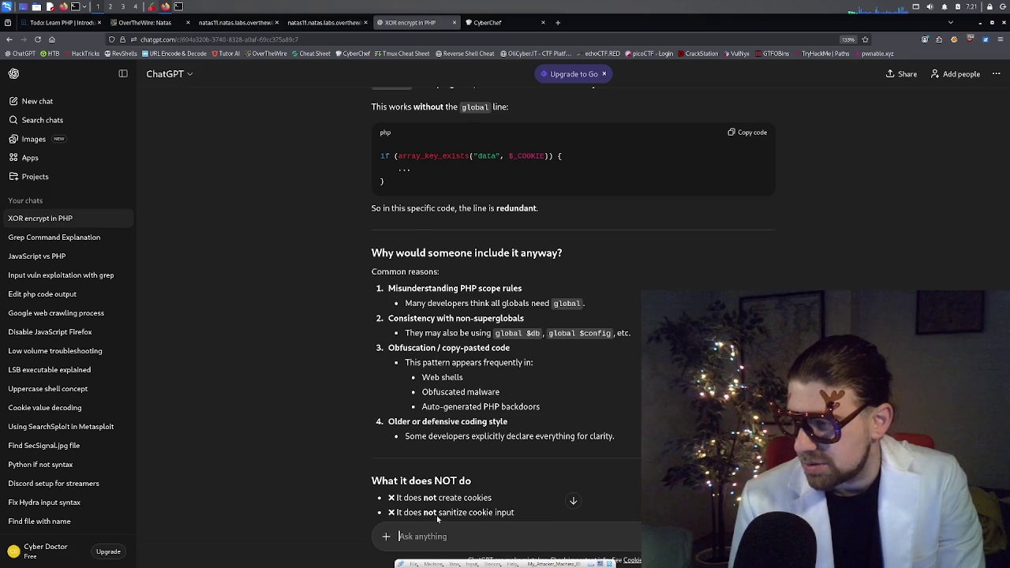
pyautogui.scroll(-3, 452, 487)
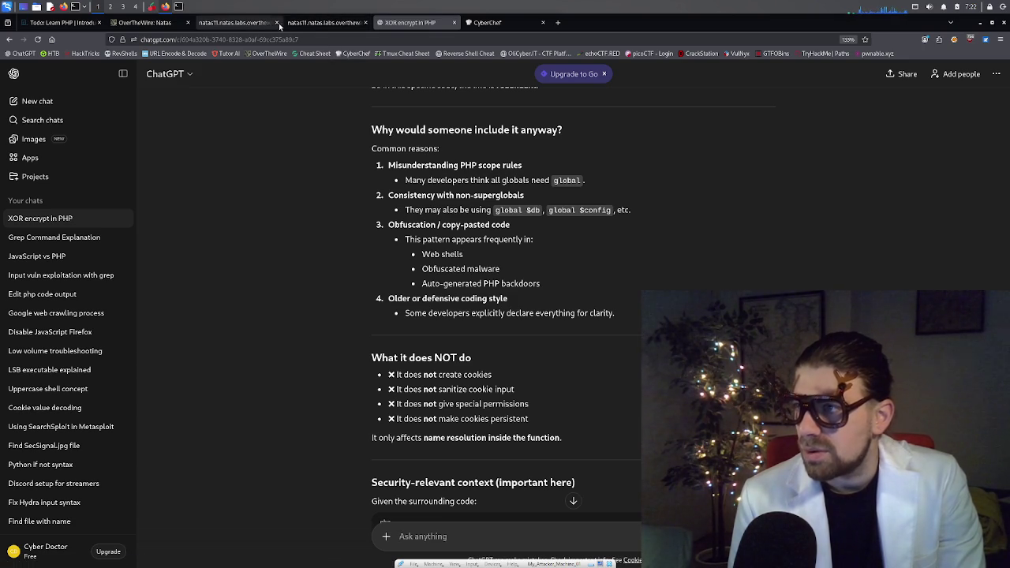
pyautogui.click(316, 22)
pyautogui.click(259, 147)
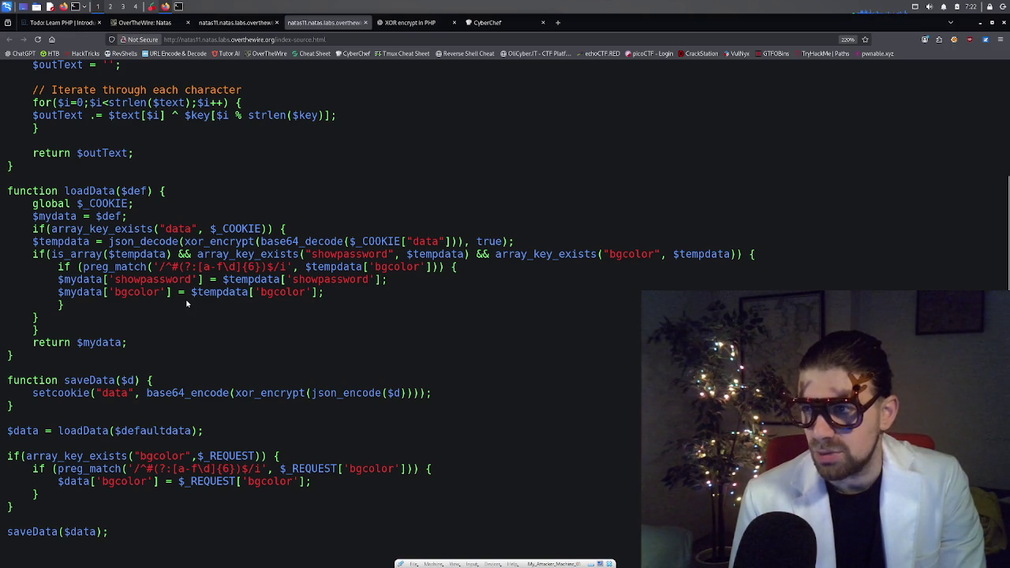
# Step: Highlight the opening <? tag at the top of the natas11 source to check its language
pyautogui.scroll(3, 192, 301)
pyautogui.moveTo(17, 204); pyautogui.dragTo(10, 206)
pyautogui.click(25, 207)
pyautogui.doubleClick(13, 201)
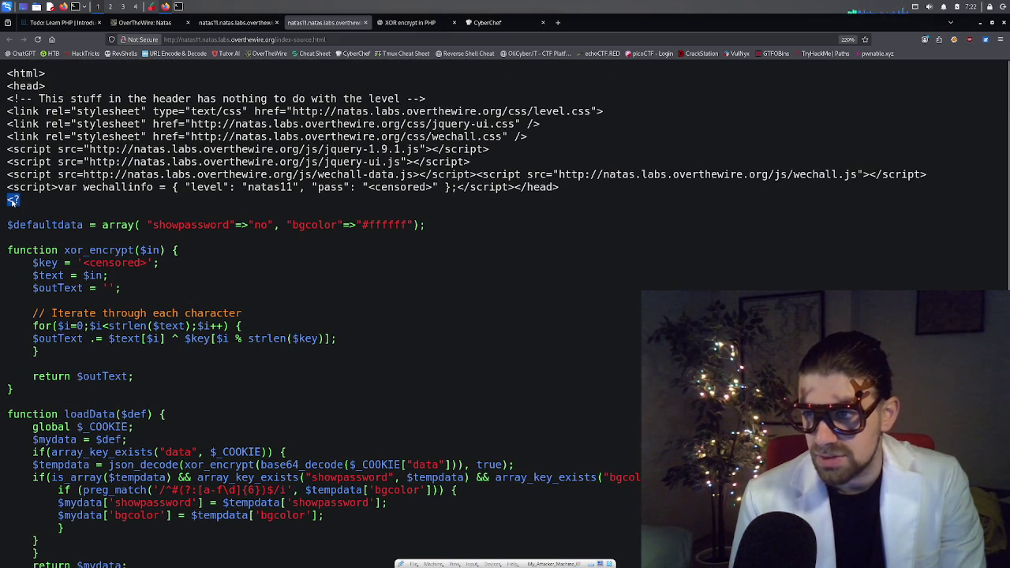
pyautogui.click(30, 204)
pyautogui.moveTo(23, 204); pyautogui.dragTo(10, 204)
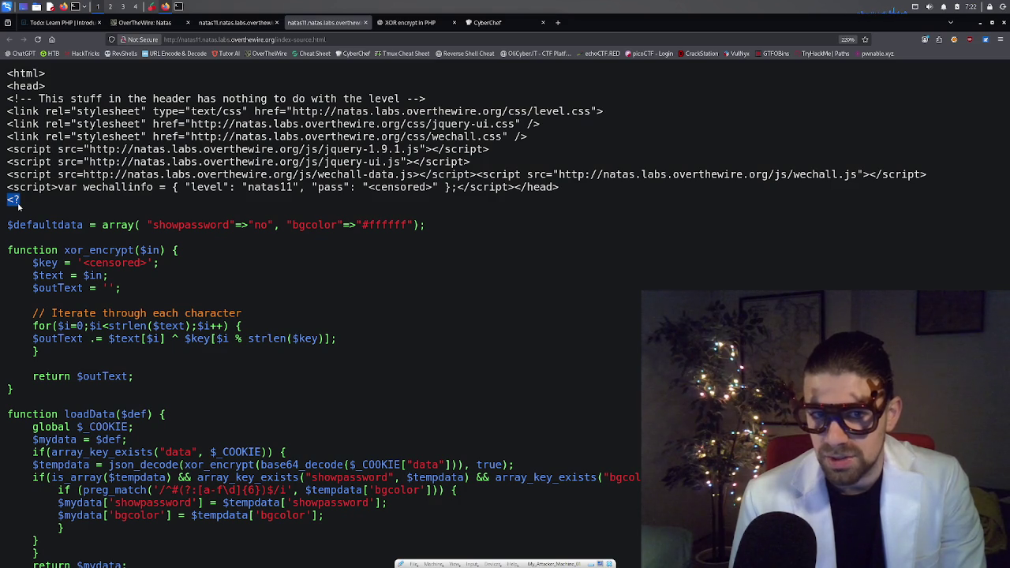
pyautogui.scroll(-5, 19, 205)
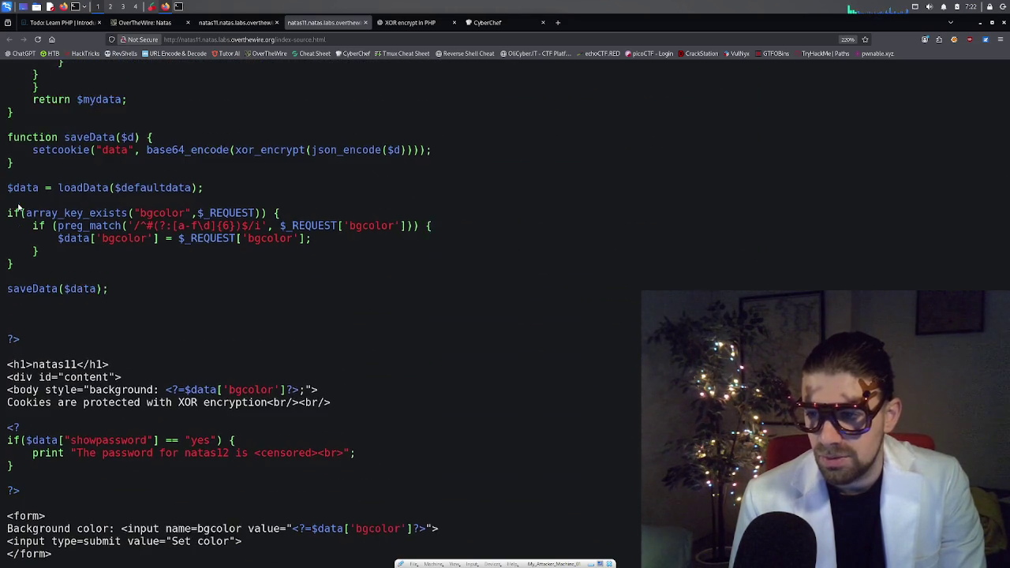
pyautogui.scroll(-1, 19, 207)
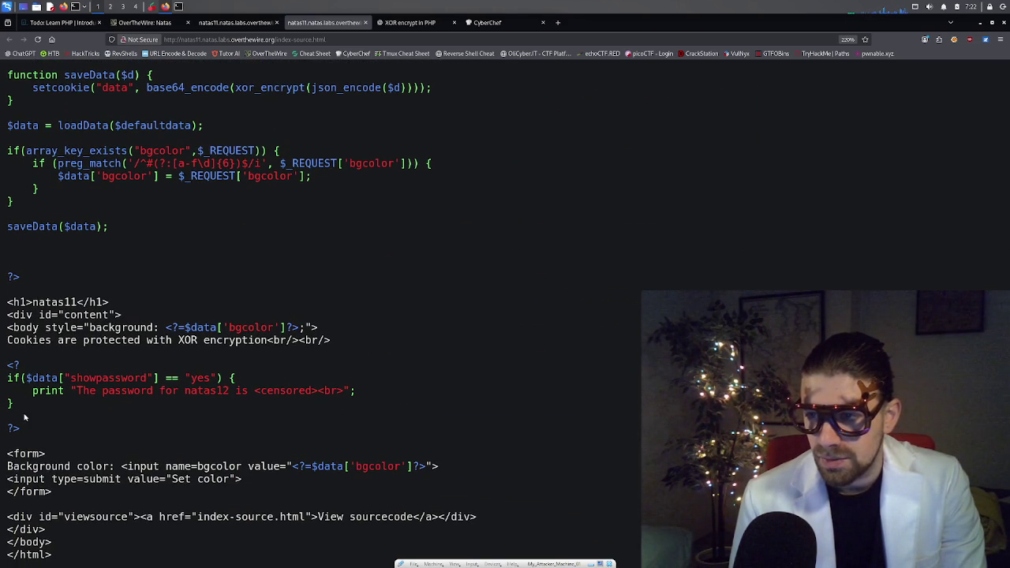
pyautogui.scroll(5, 49, 328)
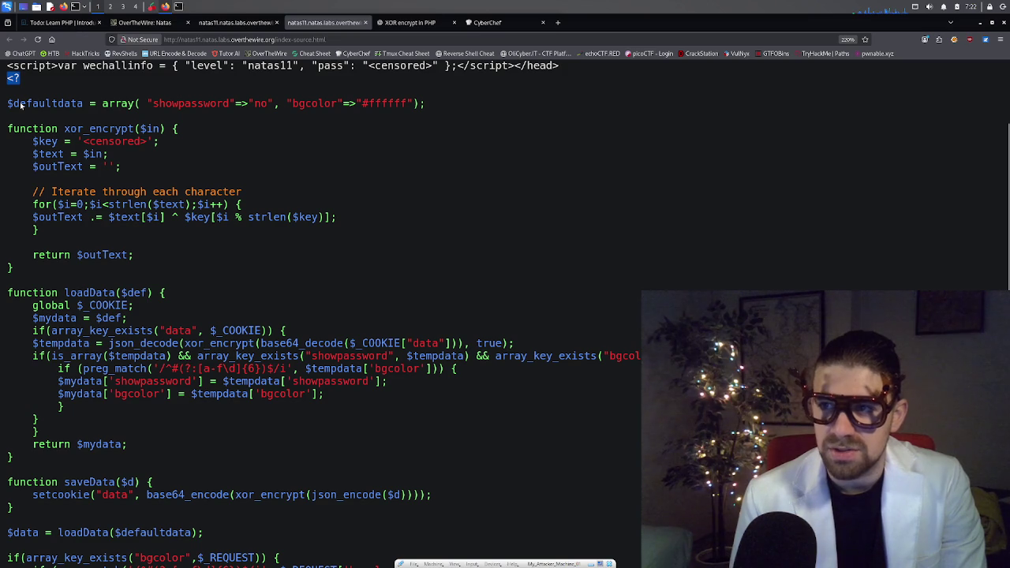
pyautogui.click(28, 79)
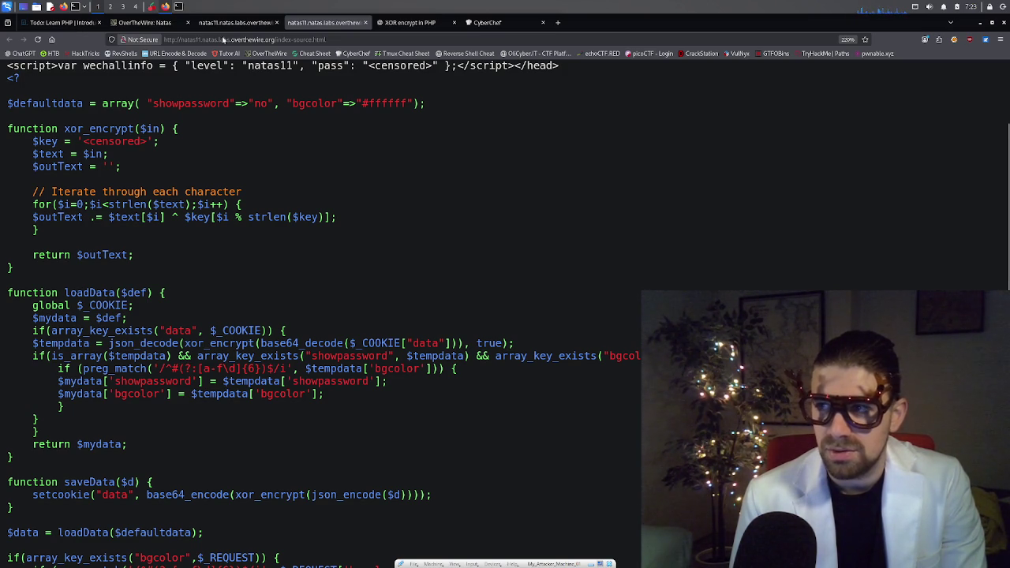
# Step: Tell ChatGPT 'this is actually javascript' in the XOR encrypt in PHP chat
pyautogui.click(388, 23)
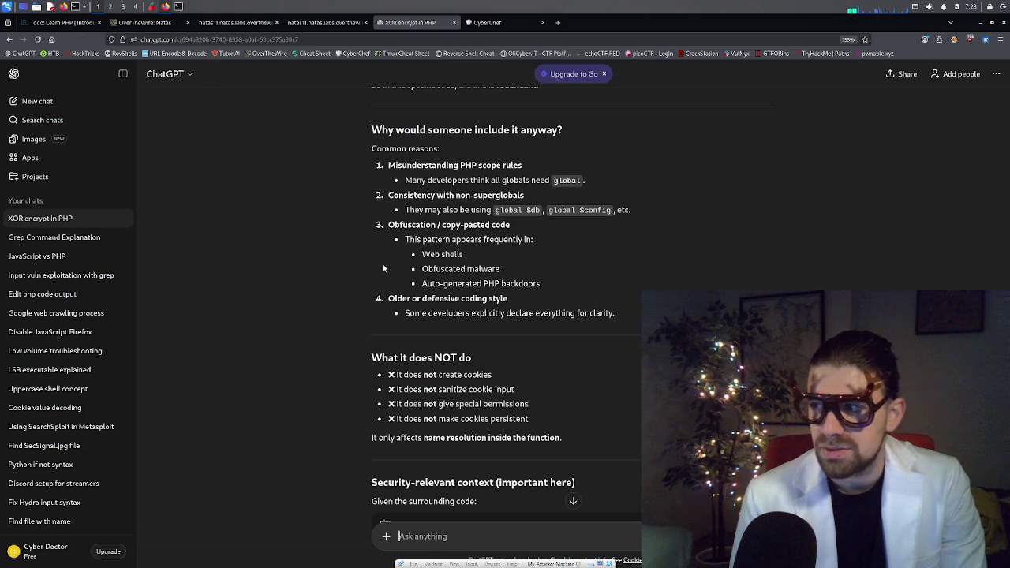
pyautogui.scroll(2, 385, 270)
pyautogui.scroll(5, 391, 276)
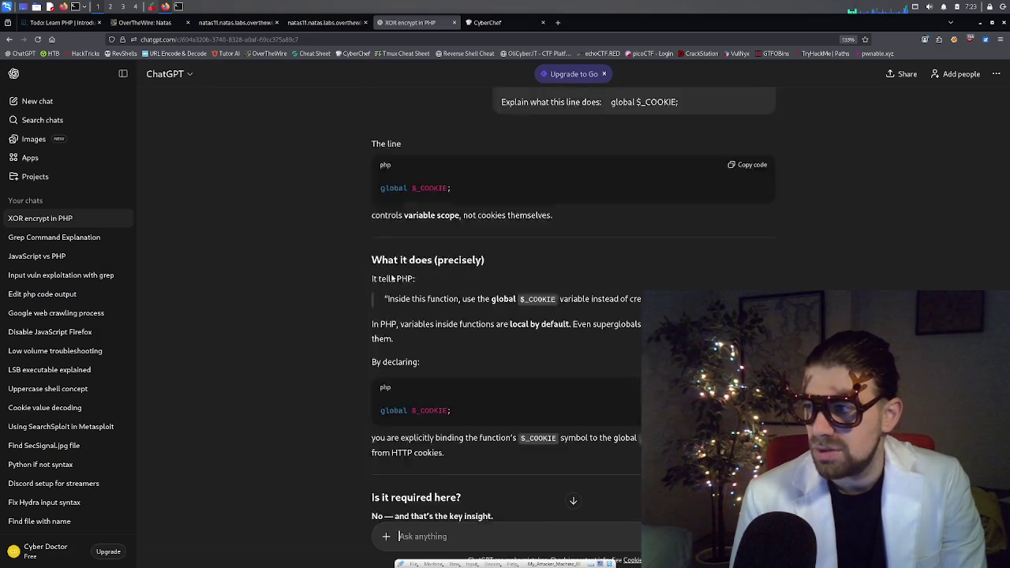
pyautogui.scroll(2, 392, 277)
pyautogui.scroll(-3, 392, 276)
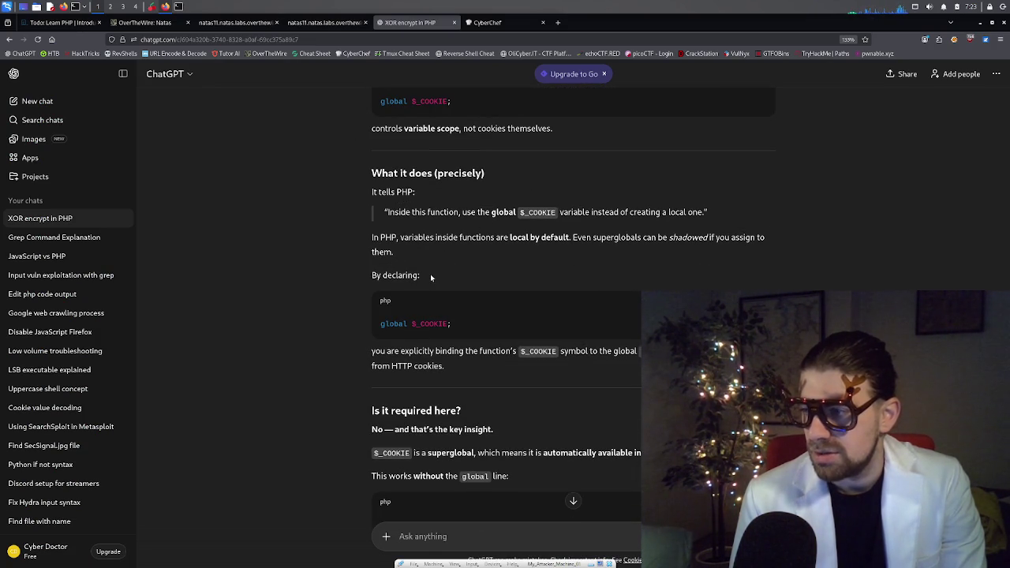
pyautogui.scroll(-1, 430, 273)
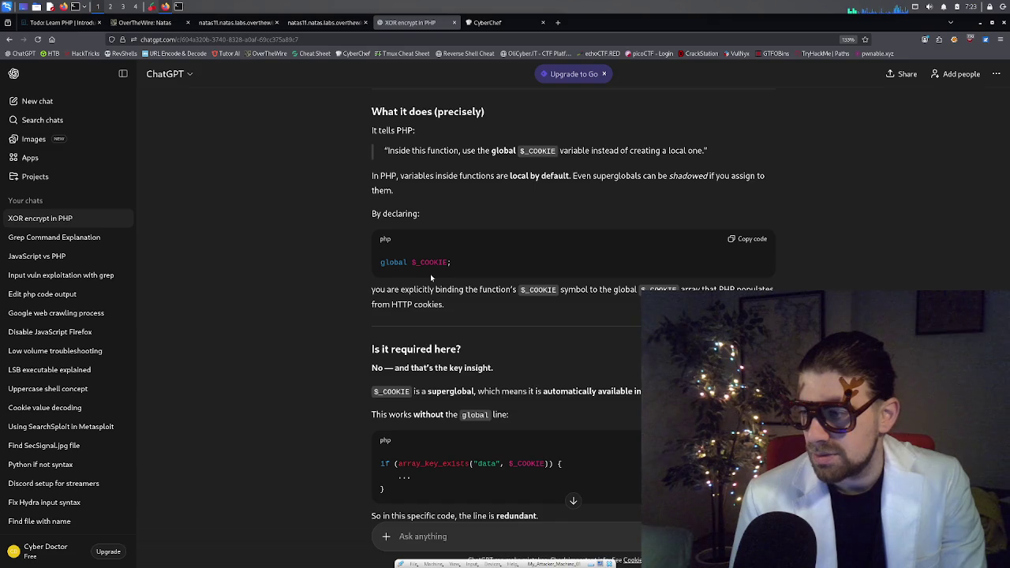
pyautogui.scroll(-8, 430, 274)
pyautogui.scroll(-4, 430, 278)
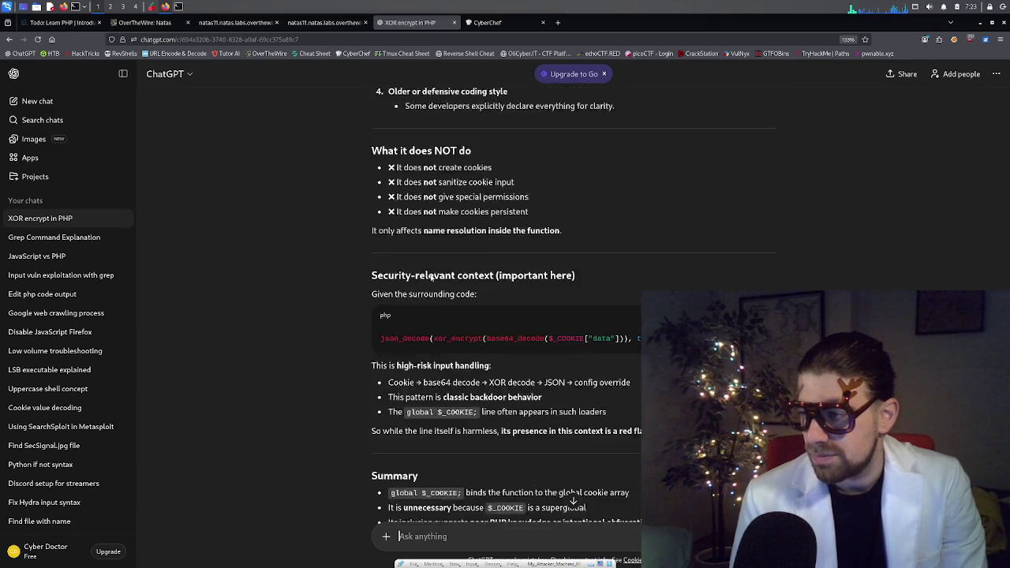
pyautogui.write('this is actual')
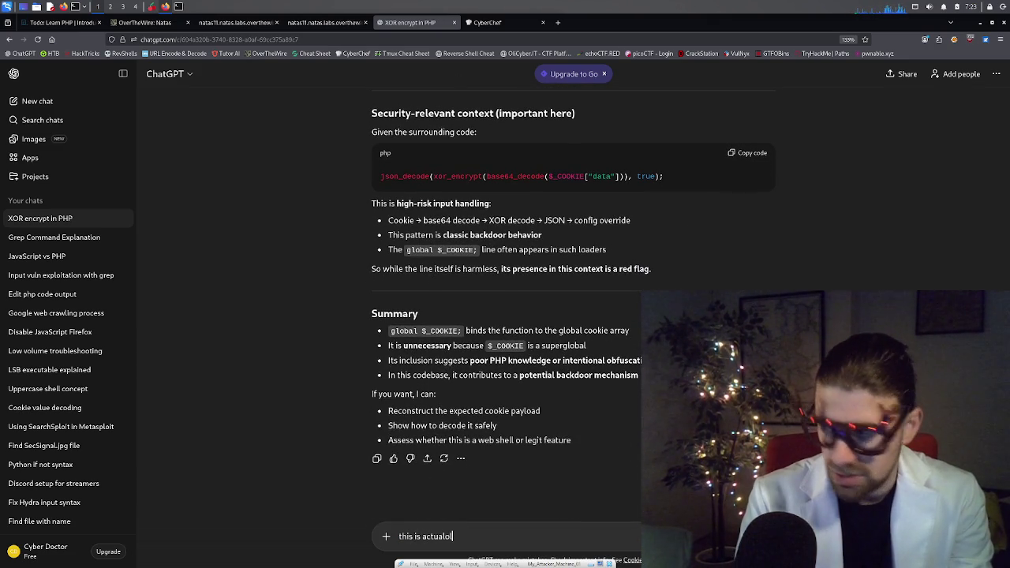
pyautogui.write('ly javasc')
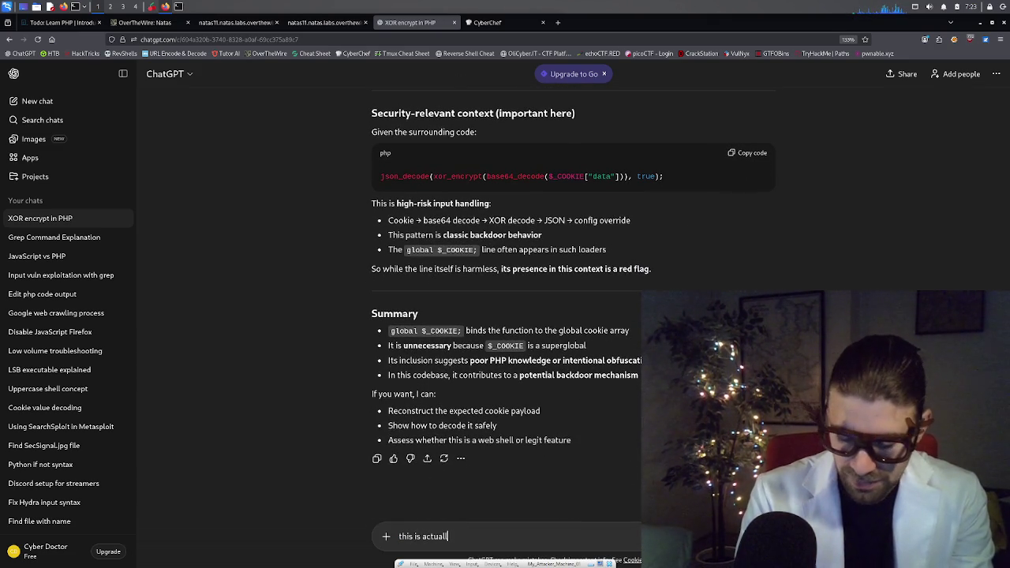
pyautogui.write('ript')
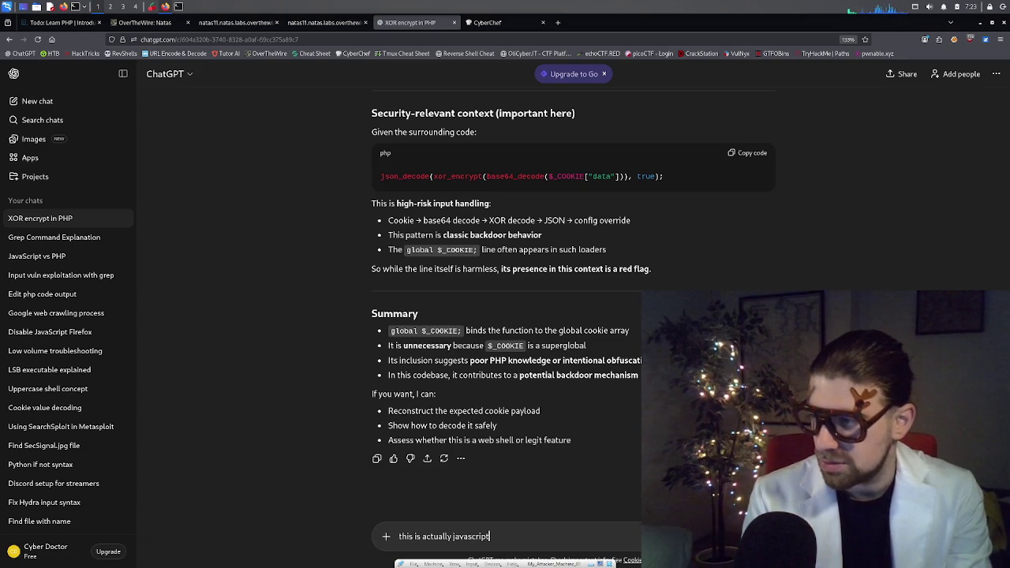
pyautogui.press('Return')
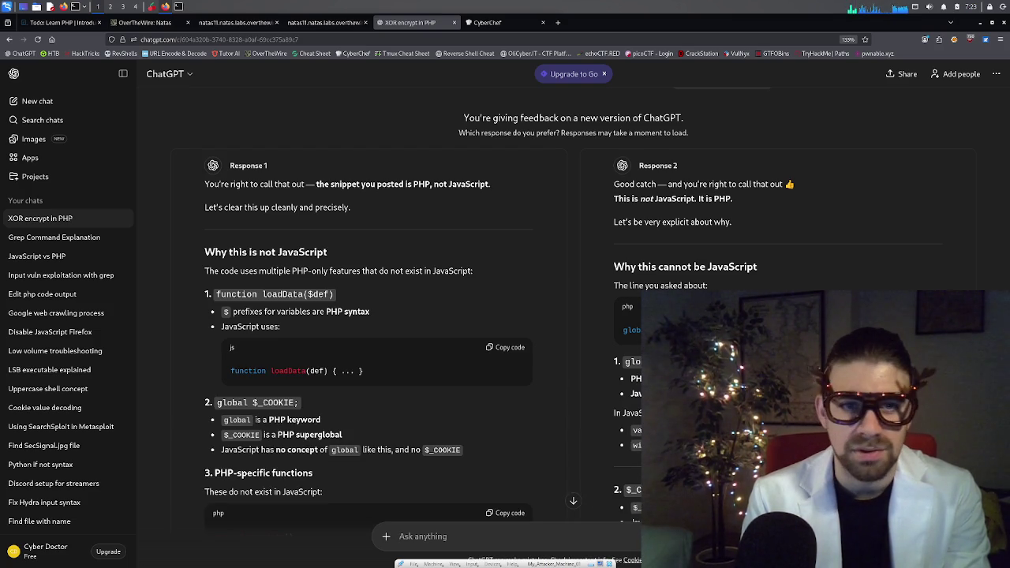
pyautogui.scroll(3, 674, 150)
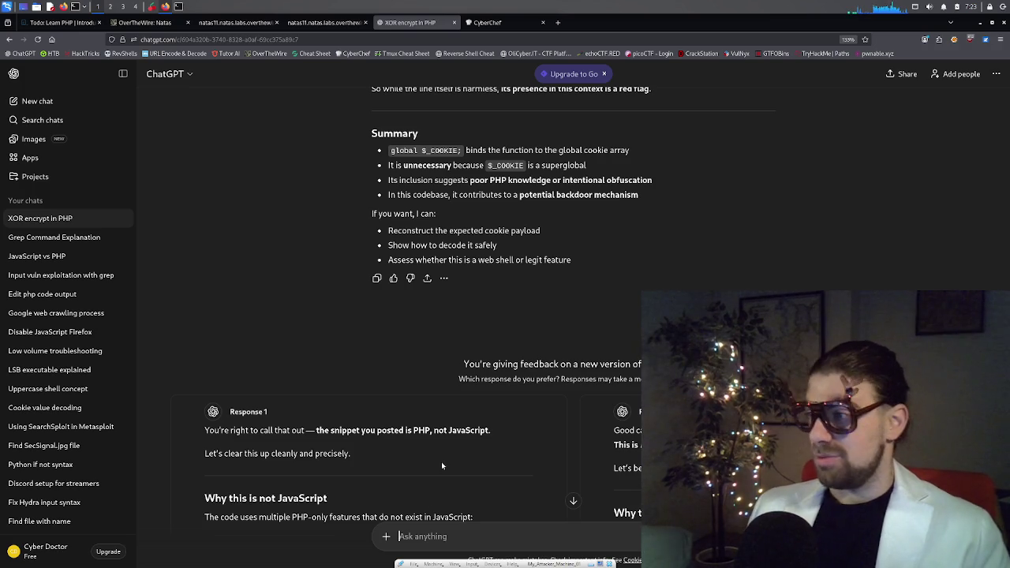
pyautogui.scroll(2, 540, 333)
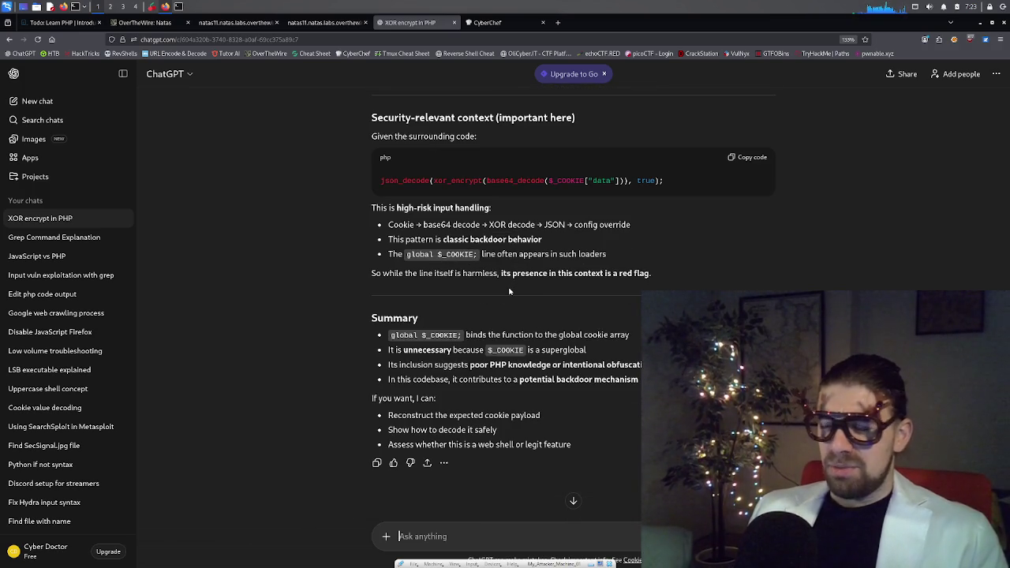
pyautogui.scroll(3, 515, 351)
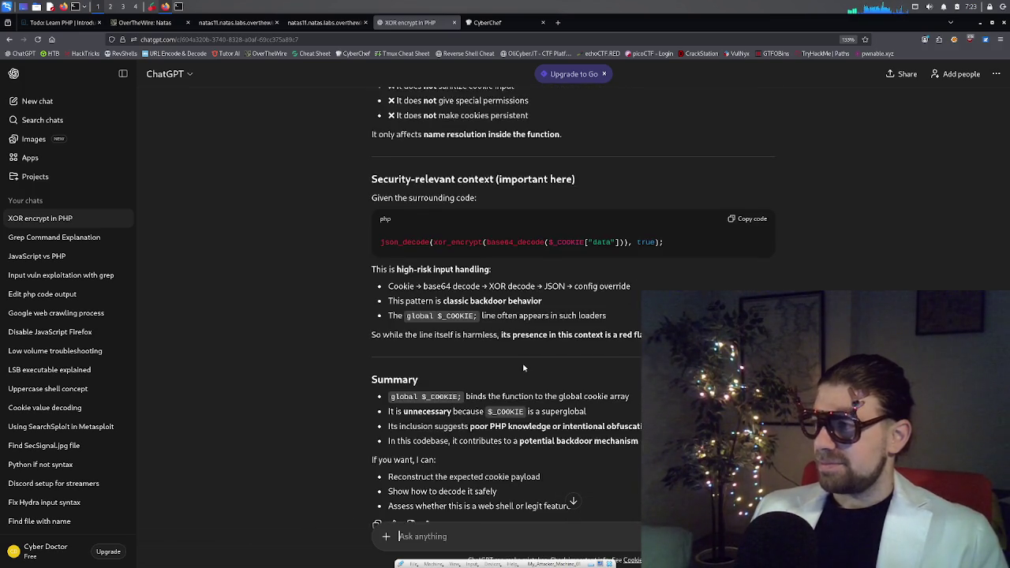
pyautogui.scroll(-3, 523, 367)
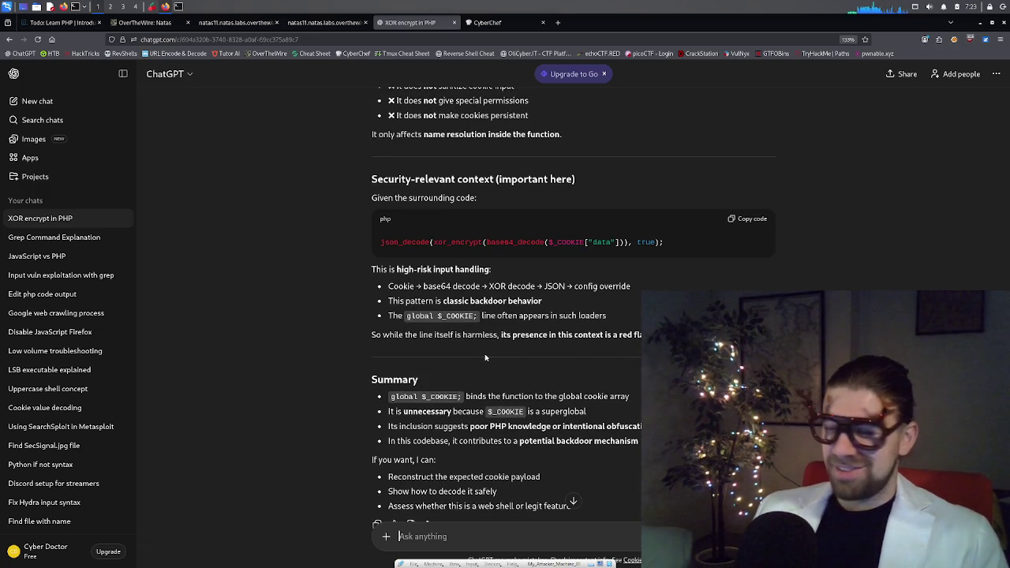
pyautogui.scroll(-10, 539, 355)
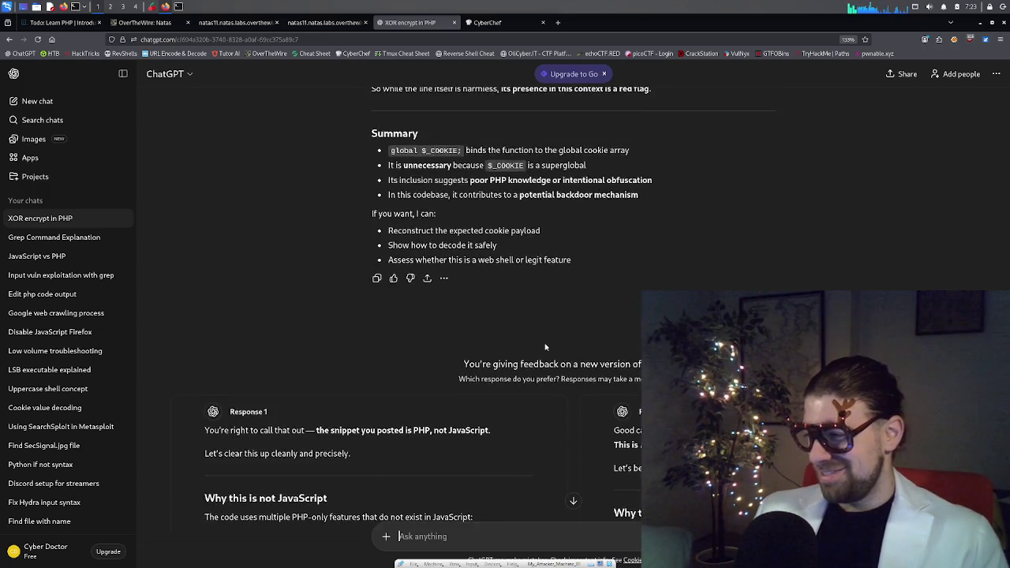
pyautogui.scroll(-5, 544, 347)
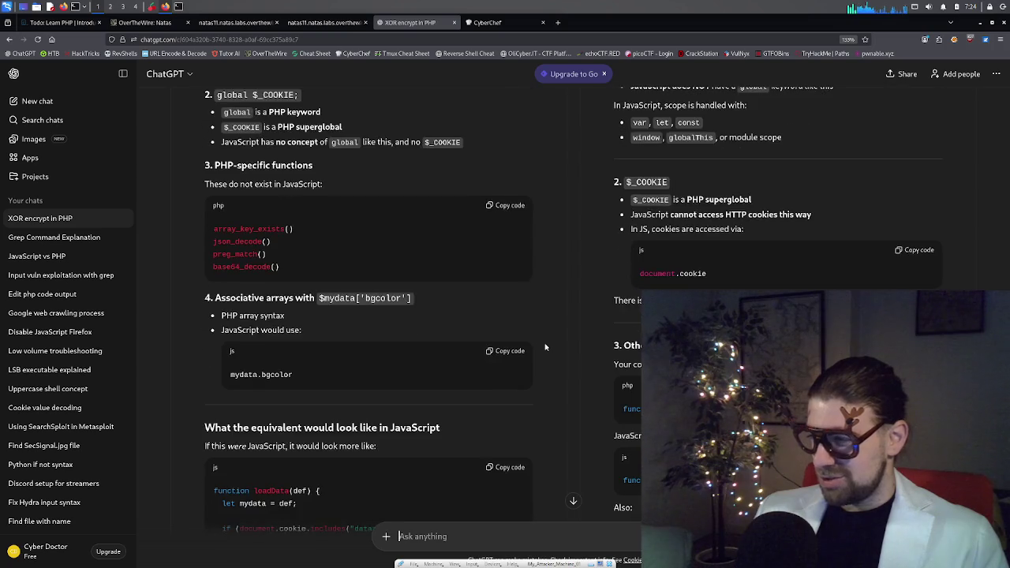
pyautogui.scroll(-3, 544, 347)
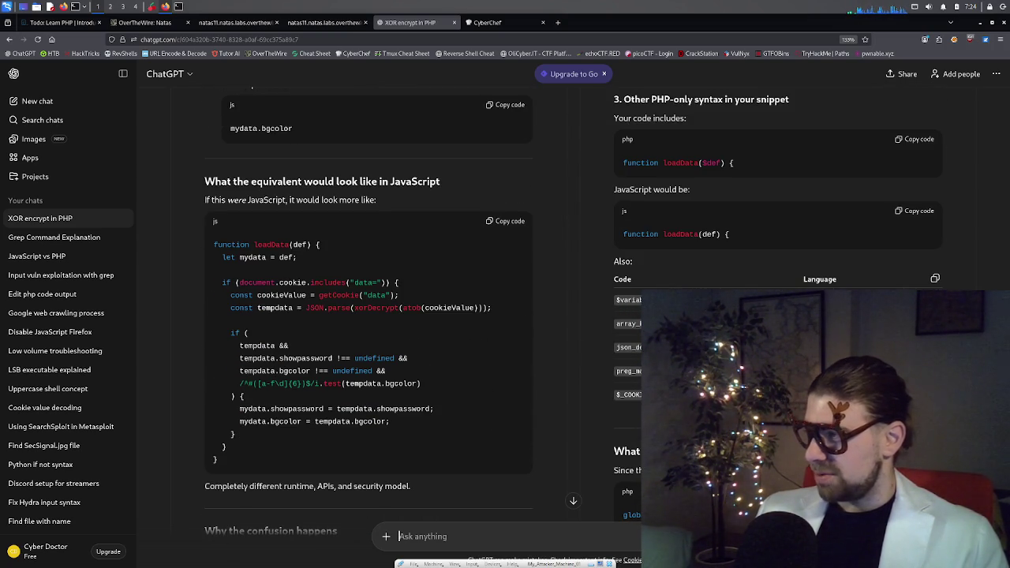
pyautogui.scroll(10, 231, 531)
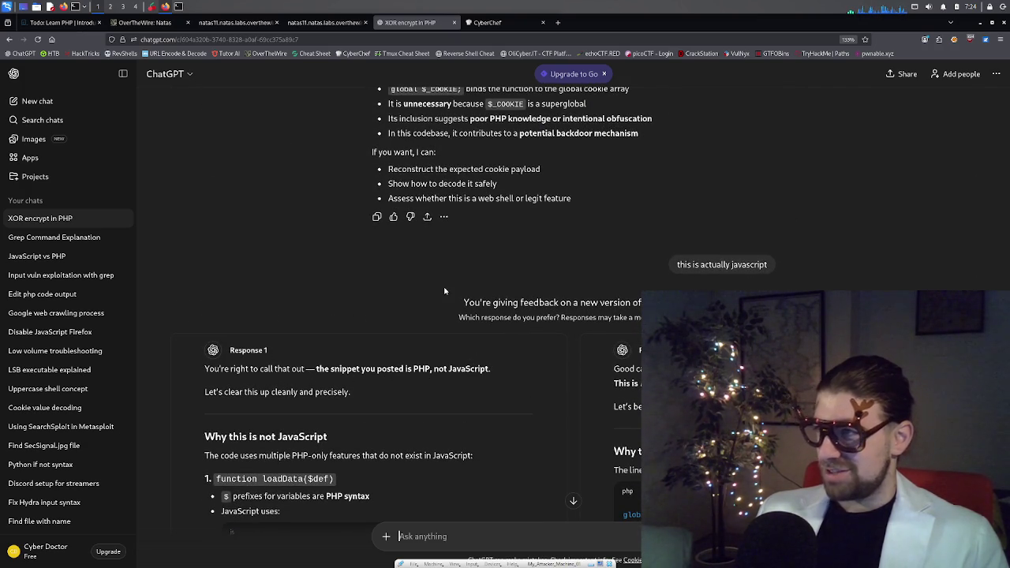
pyautogui.click(288, 22)
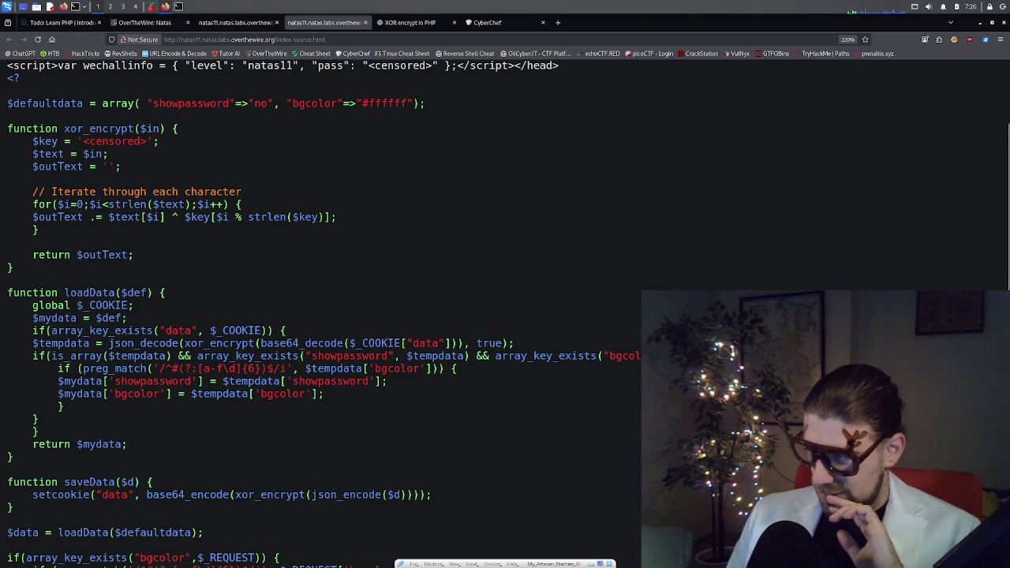
# Step: Ask ChatGPT to 'explain this line' with the pasted is_array check, then return to the source
pyautogui.tripleClick(530, 358)
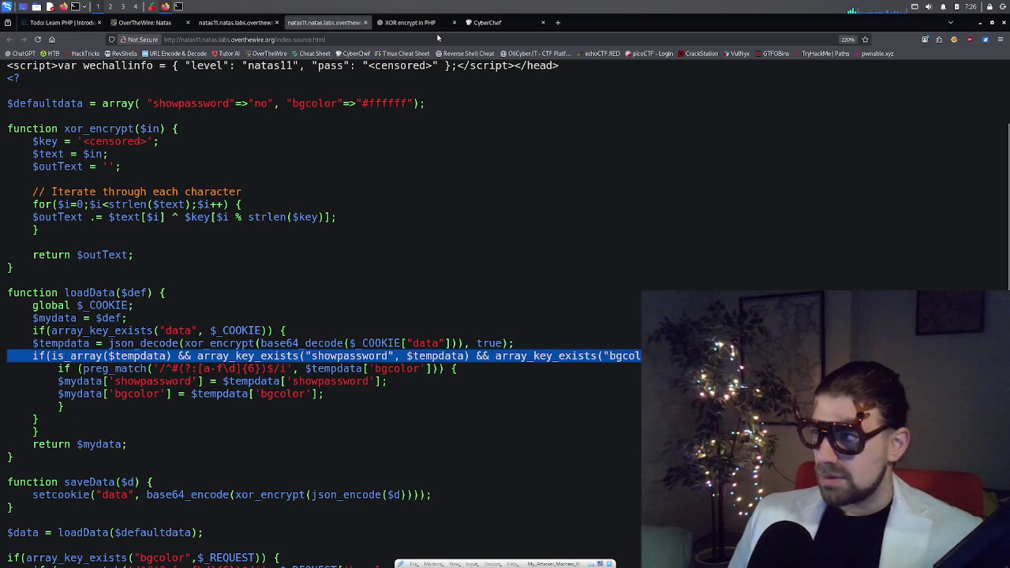
pyautogui.click(411, 22)
pyautogui.write('explain this line:')
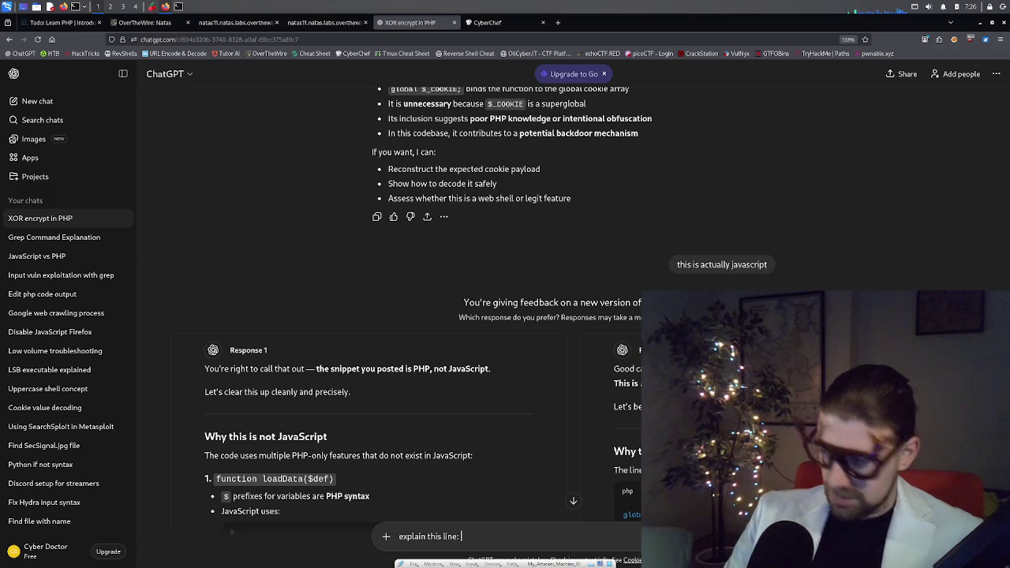
pyautogui.hotkey('ctrl', 'v')
pyautogui.press('Return')
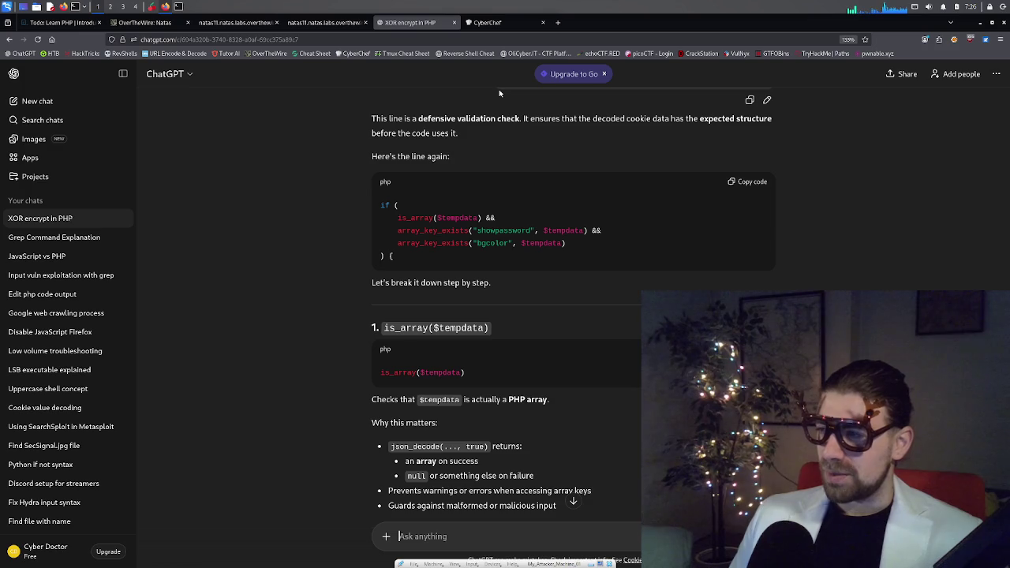
pyautogui.click(347, 23)
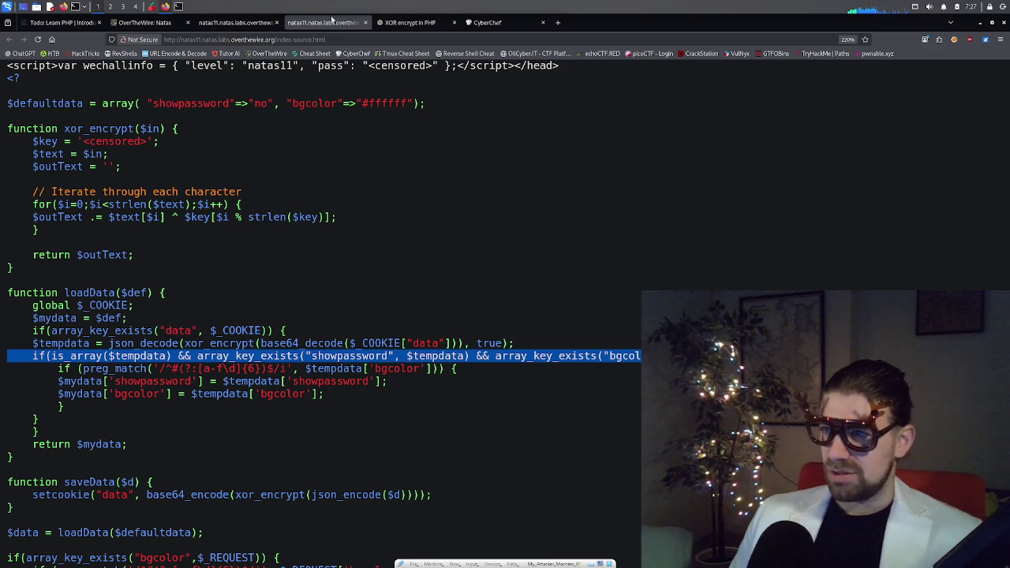
# Step: Build a CyberChef recipe with To Base64 disabled and From Base64 active on the cookie
pyautogui.click(180, 6)
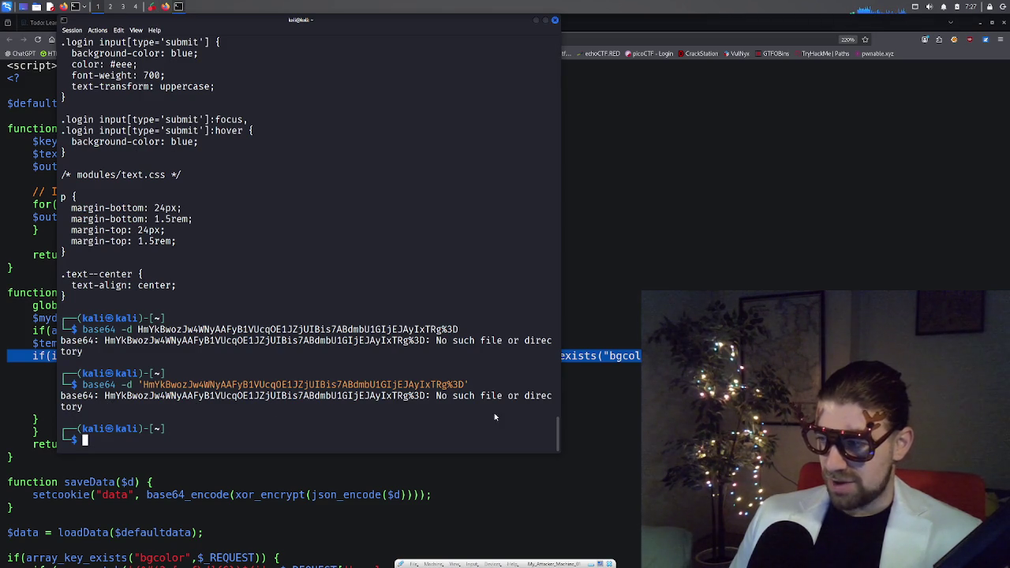
pyautogui.click(623, 292)
pyautogui.click(500, 24)
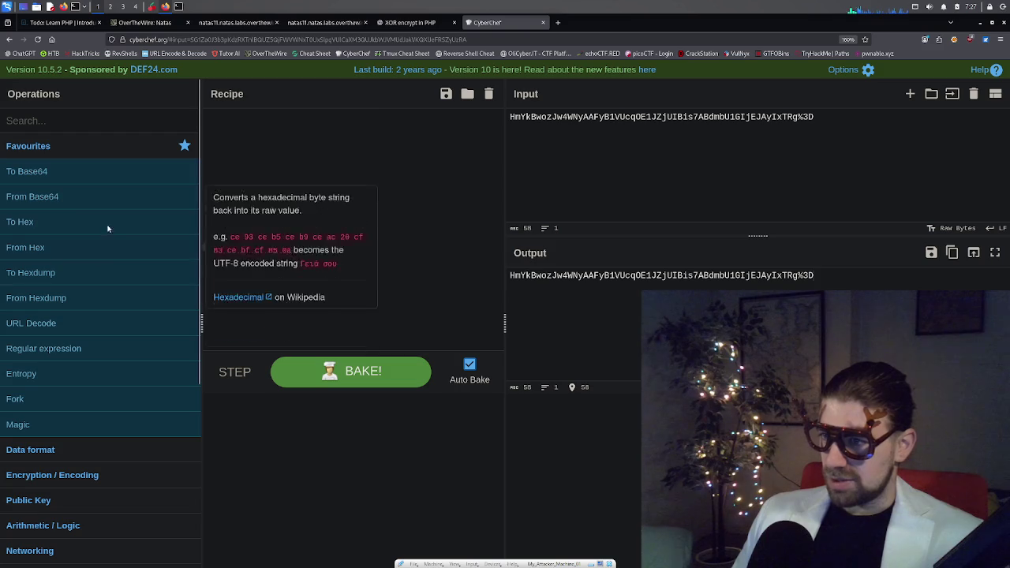
pyautogui.moveTo(32, 171); pyautogui.dragTo(335, 136)
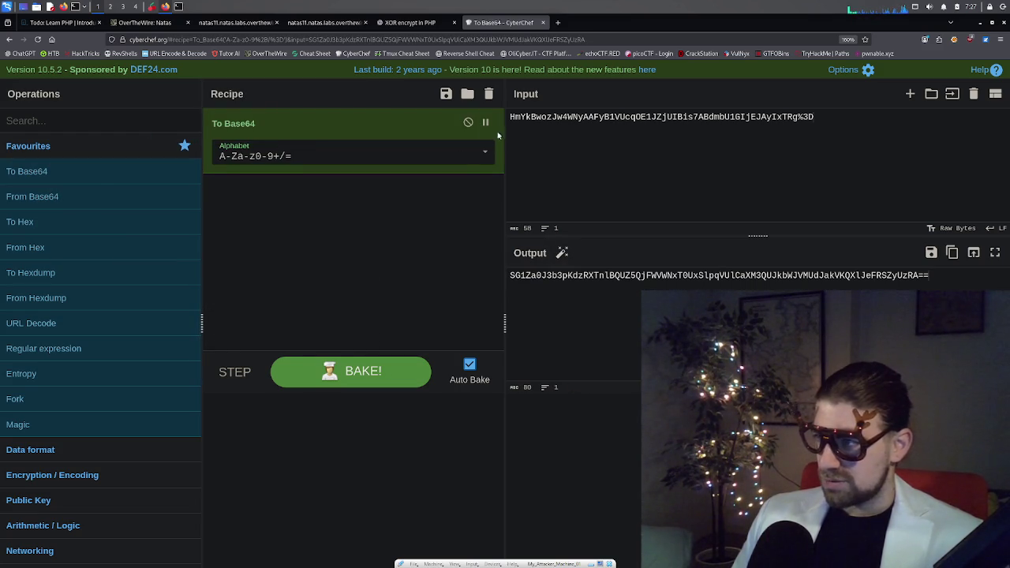
pyautogui.click(468, 122)
pyautogui.moveTo(68, 197); pyautogui.dragTo(323, 207)
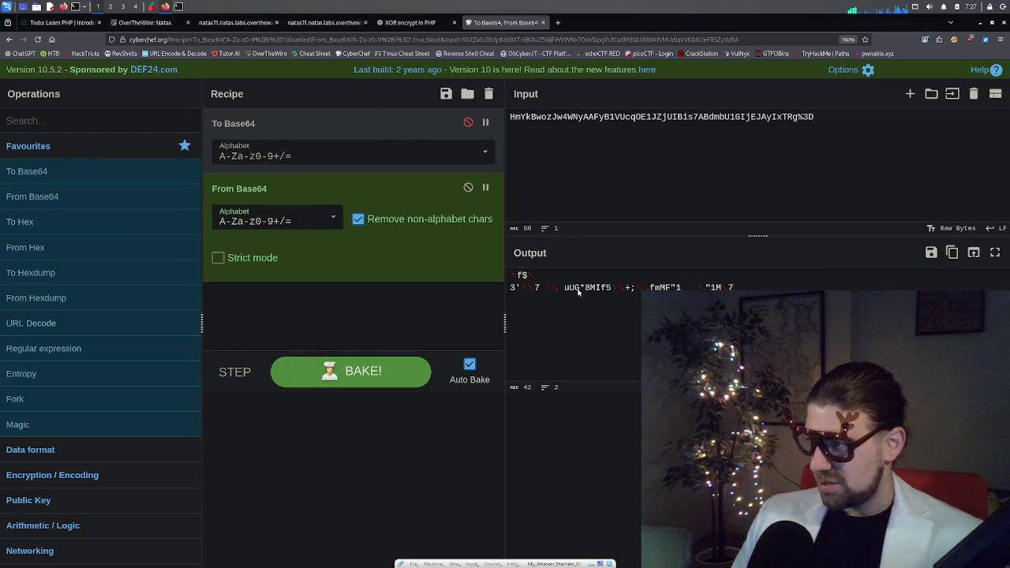
# Step: Trace decoded output characters back to the % character in the cookie input
pyautogui.moveTo(737, 287); pyautogui.dragTo(512, 278)
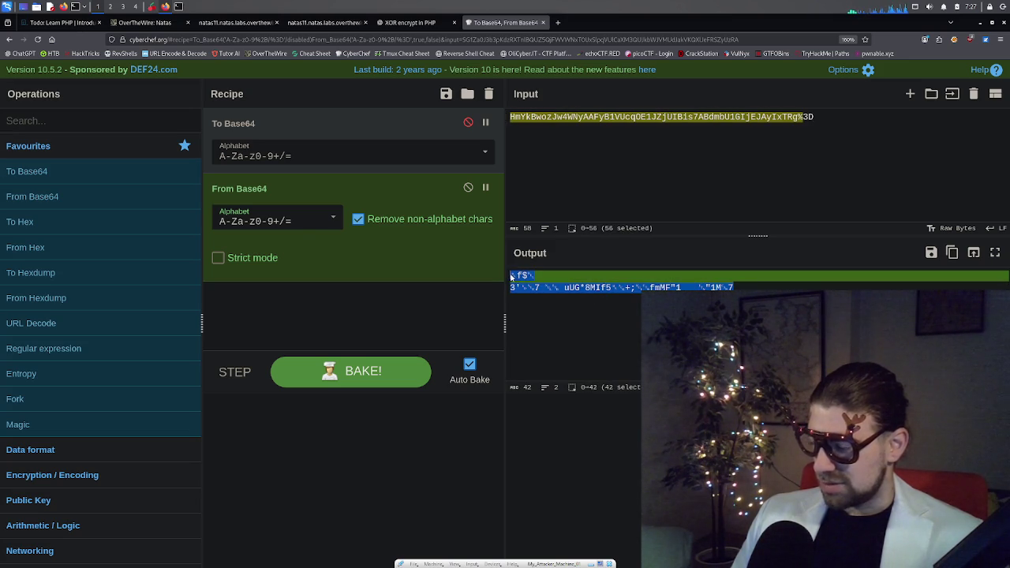
pyautogui.click(583, 286)
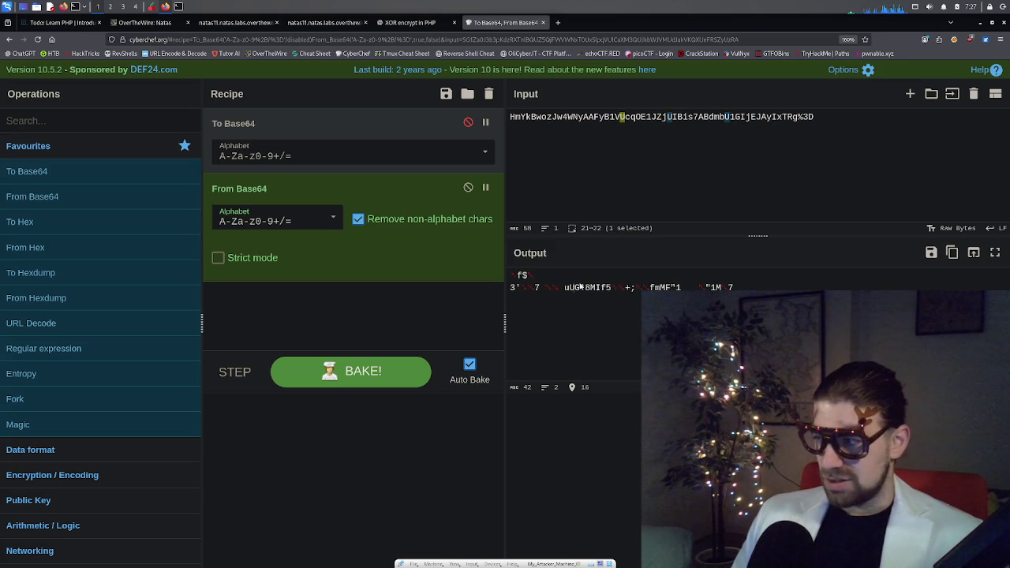
pyautogui.moveTo(538, 289); pyautogui.dragTo(523, 291)
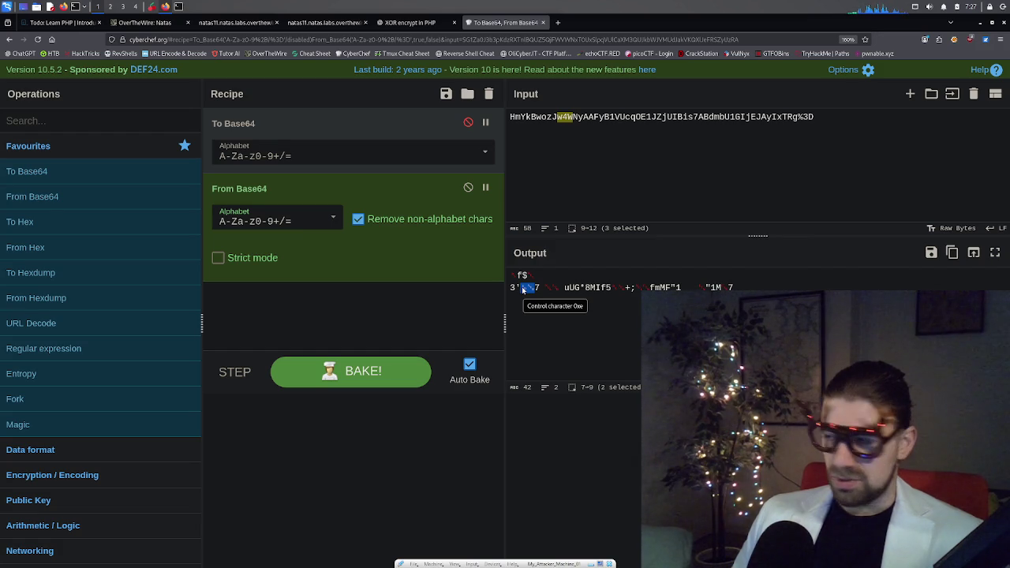
pyautogui.click(803, 121)
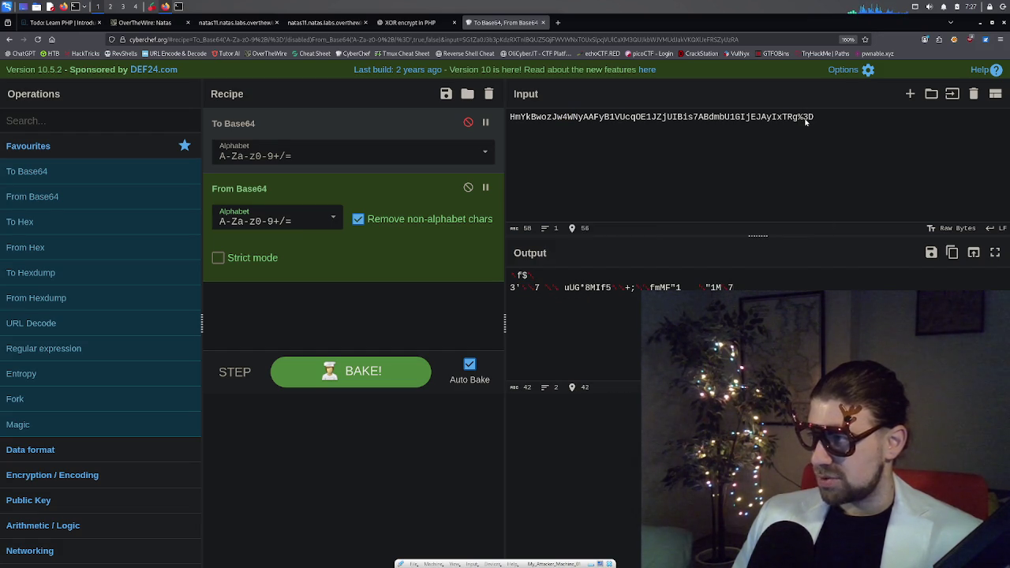
pyautogui.moveTo(803, 118); pyautogui.dragTo(799, 120)
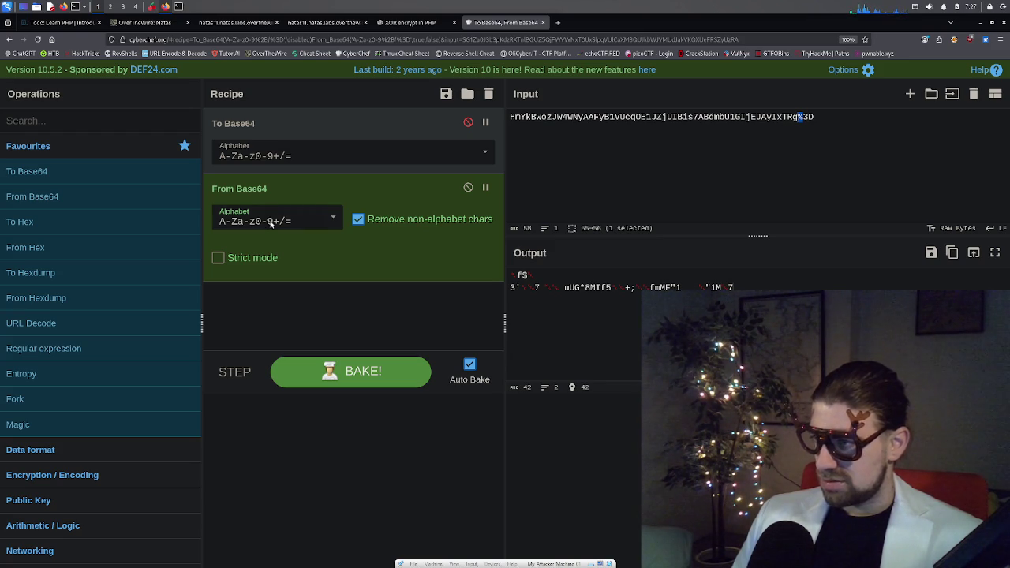
# Step: Untick 'Remove non-alphabet chars' in From Base64 after comparing both decoded outputs
pyautogui.click(388, 221)
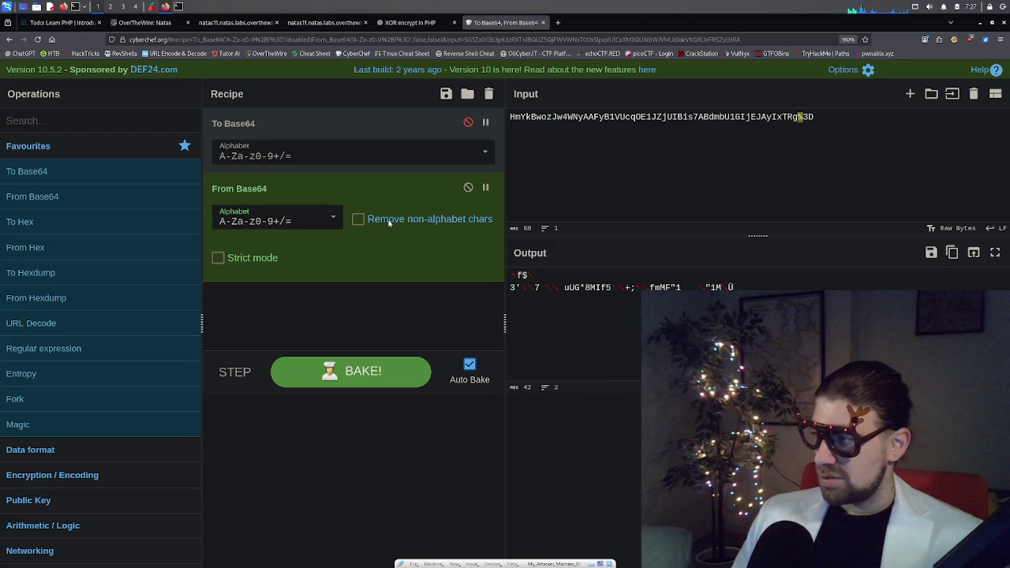
pyautogui.click(388, 221)
pyautogui.click(388, 221)
pyautogui.click(388, 222)
pyautogui.click(388, 222)
pyautogui.click(388, 222)
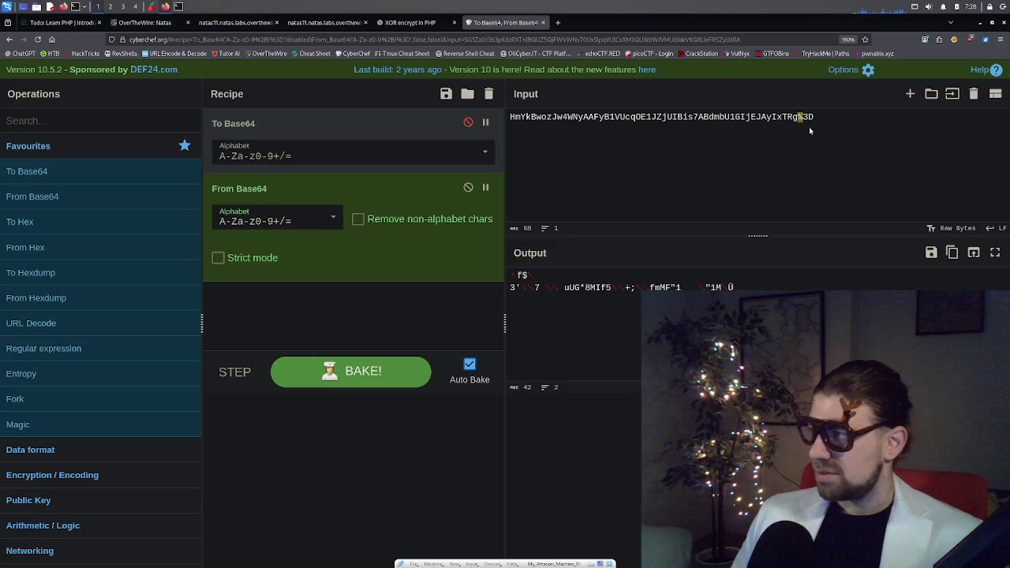
pyautogui.click(393, 24)
pyautogui.click(324, 24)
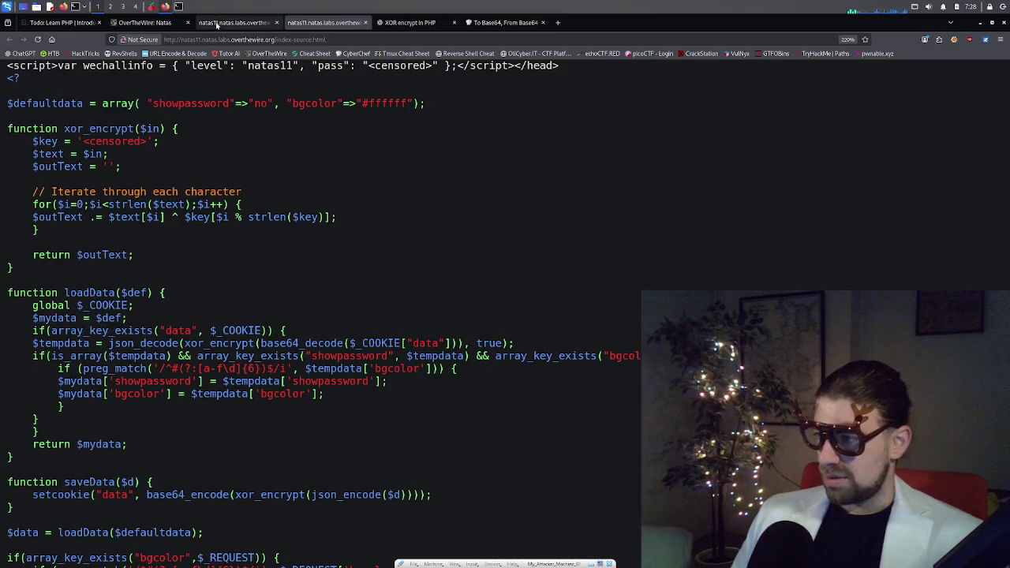
# Step: Locate the trailing %3D in the data cookie value in DevTools Storage
pyautogui.click(233, 24)
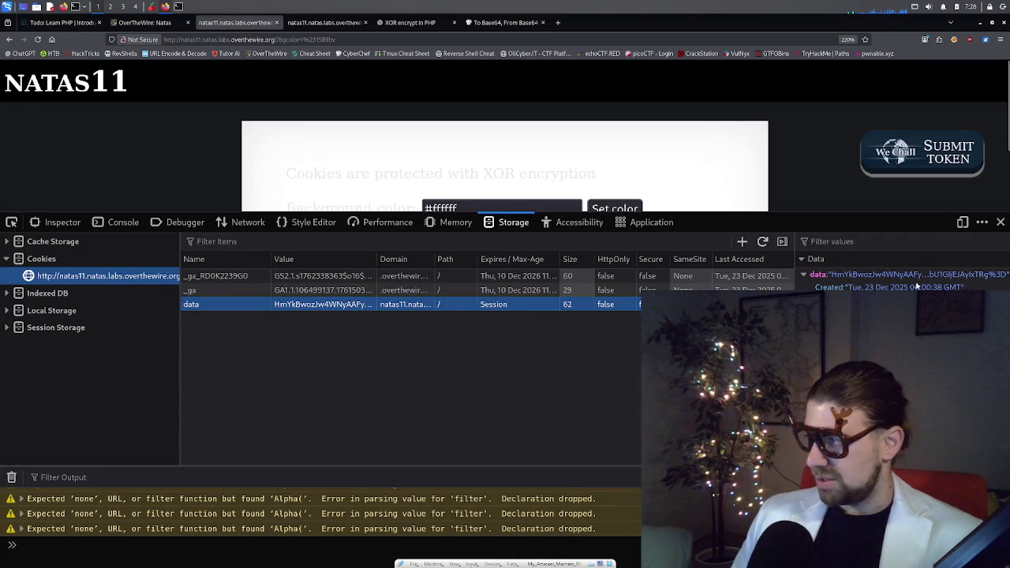
pyautogui.doubleClick(357, 306)
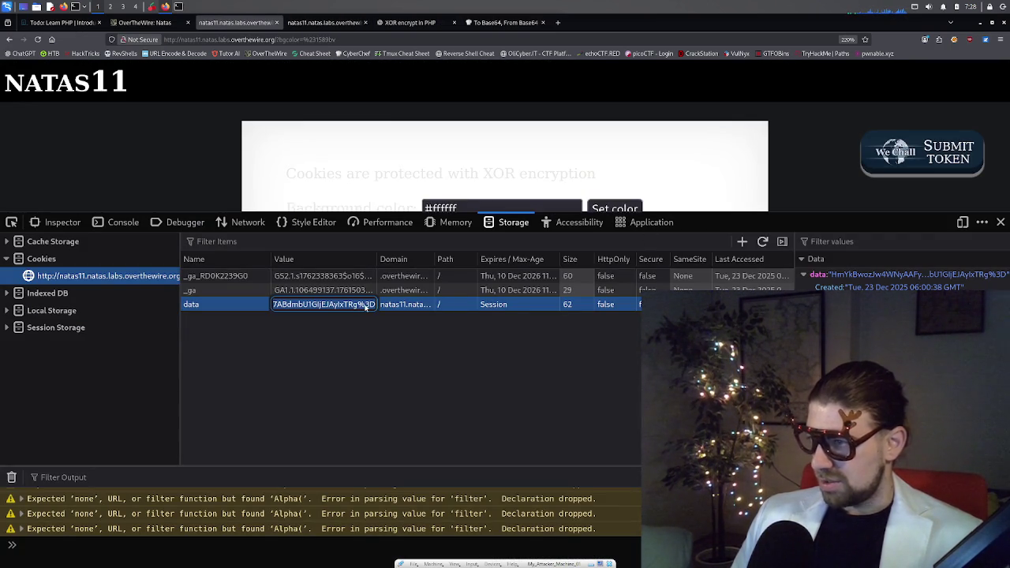
pyautogui.click(361, 306)
pyautogui.moveTo(360, 306); pyautogui.dragTo(380, 306)
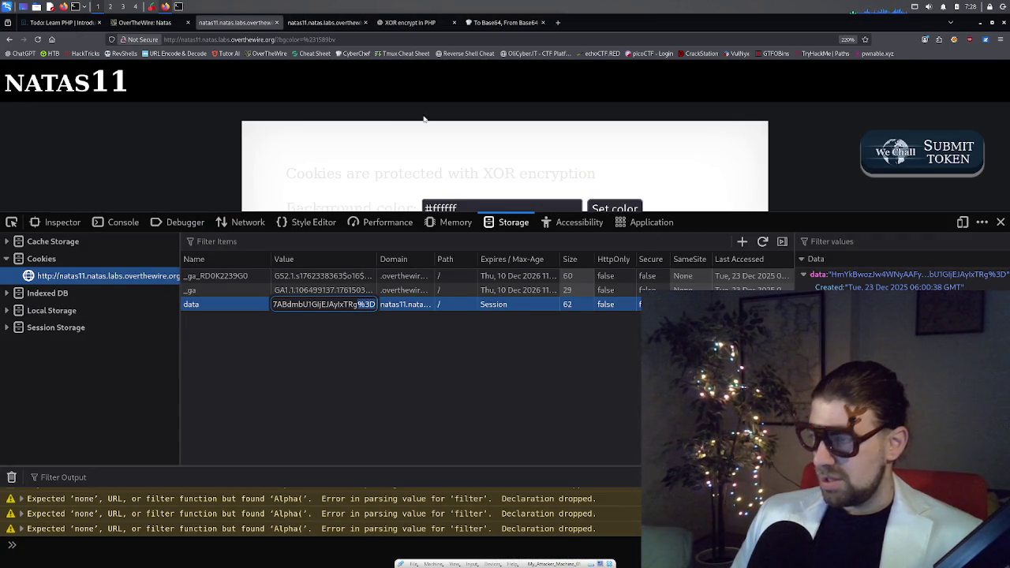
# Step: Delete the trailing %3D from the CyberChef input and swap From Base64 for To Base64
pyautogui.click(495, 23)
pyautogui.moveTo(828, 117); pyautogui.dragTo(801, 117)
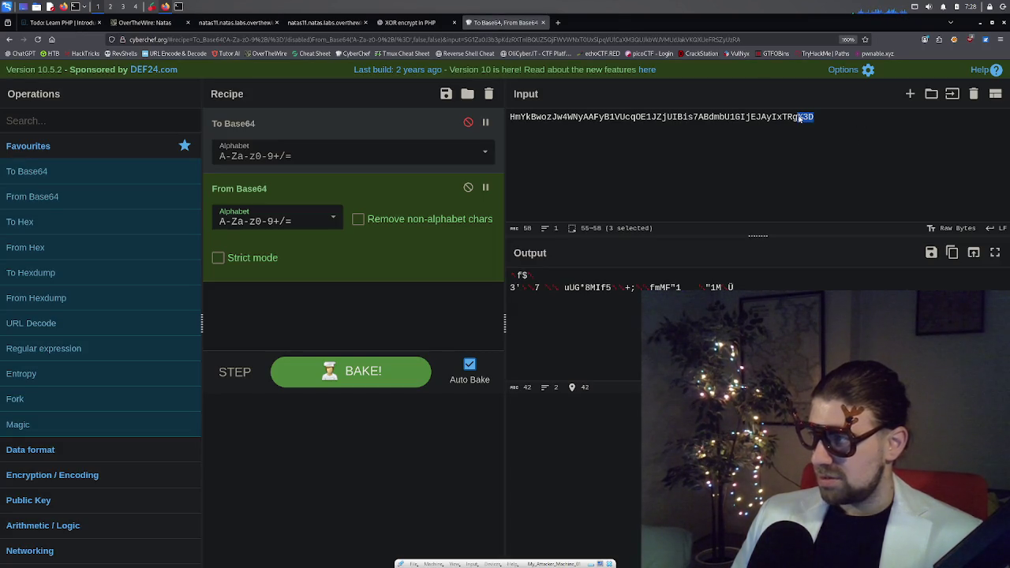
pyautogui.press('BackSpace')
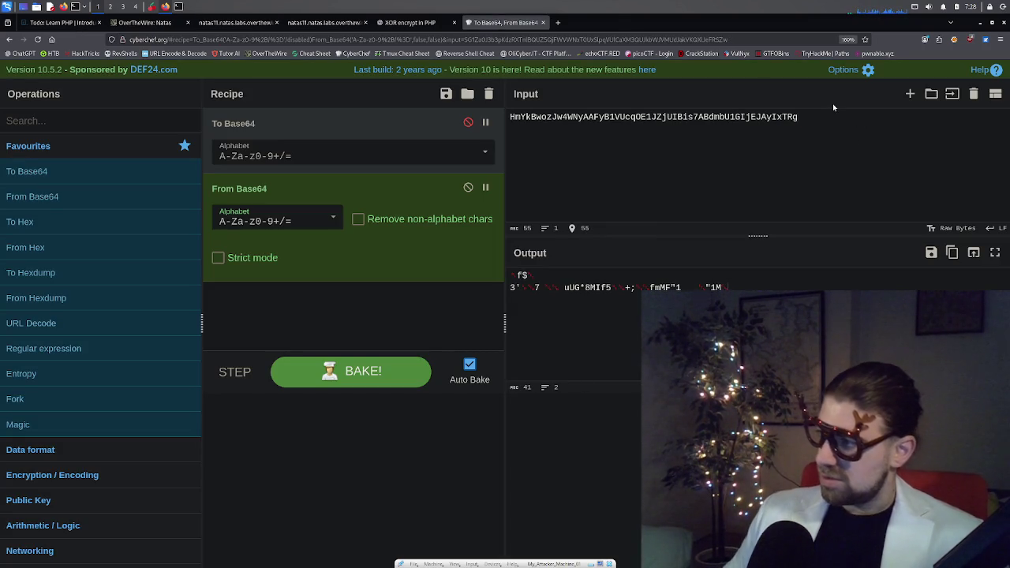
pyautogui.click(468, 188)
pyautogui.click(469, 123)
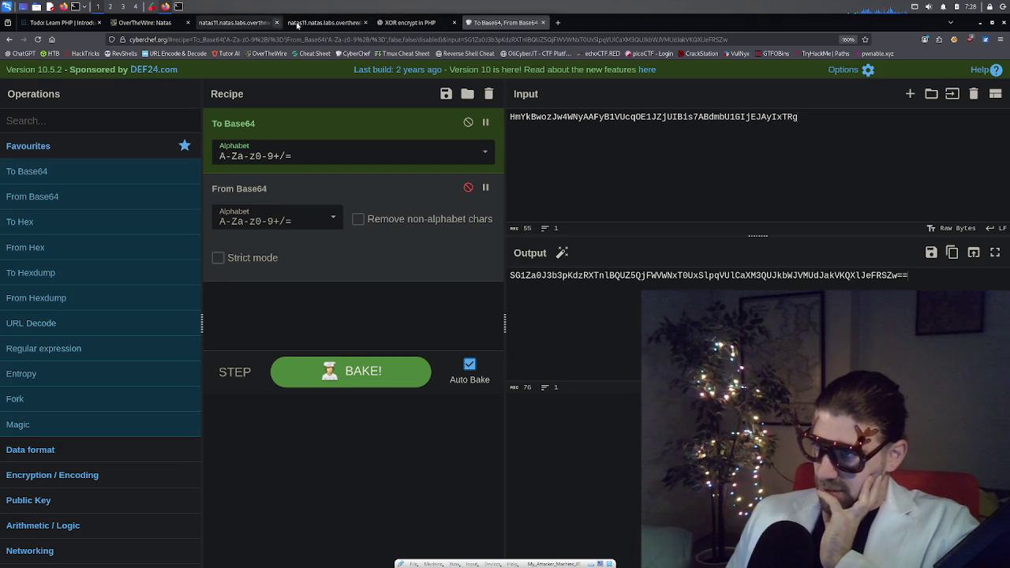
pyautogui.click(292, 25)
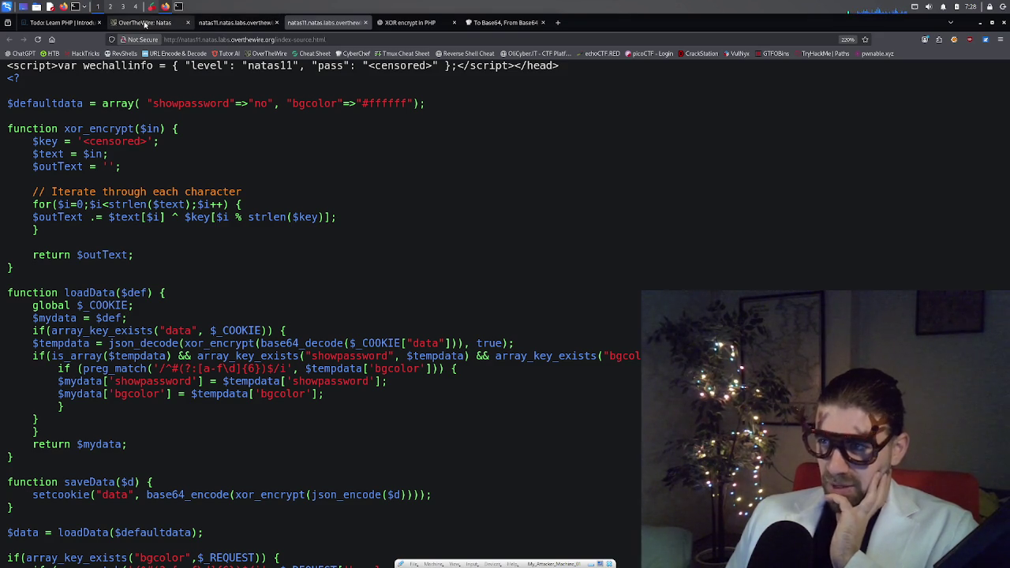
pyautogui.click(144, 24)
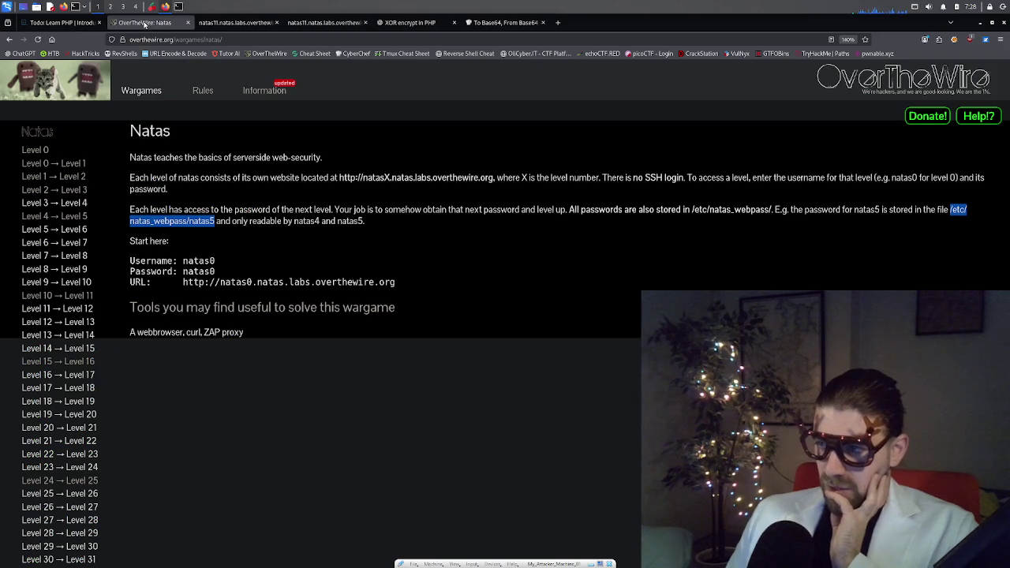
pyautogui.click(233, 23)
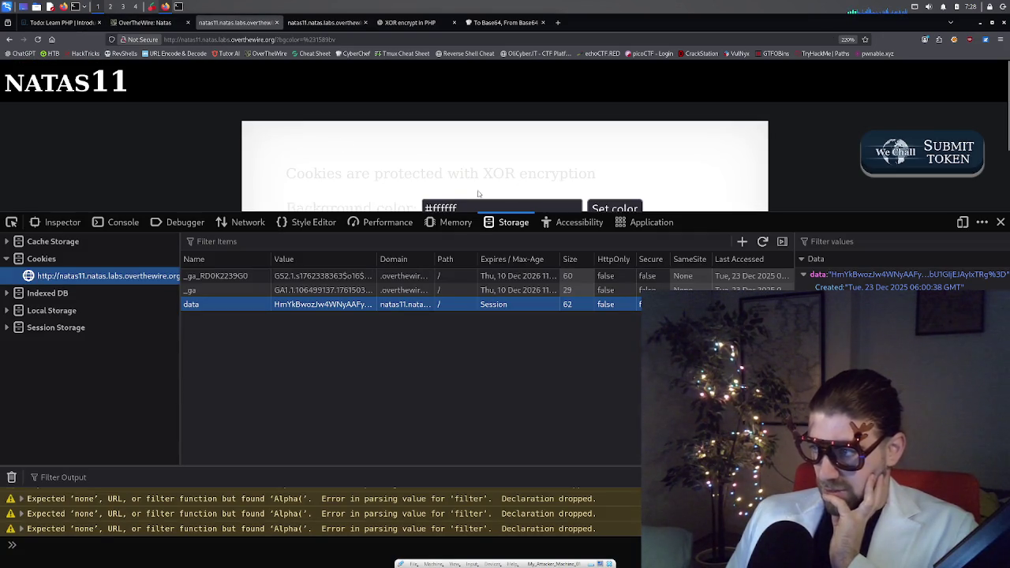
pyautogui.scroll(-2, 465, 179)
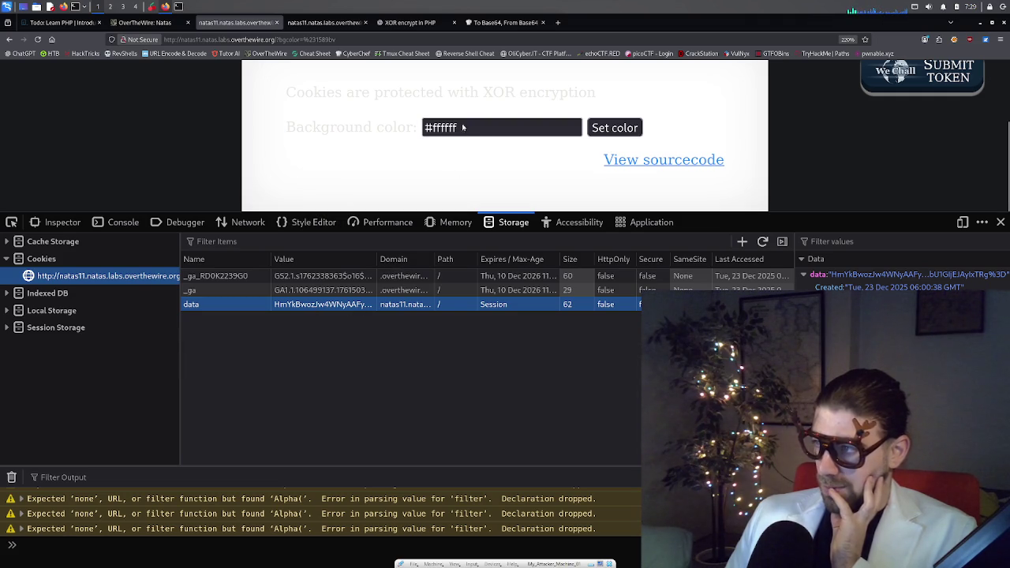
pyautogui.click(324, 22)
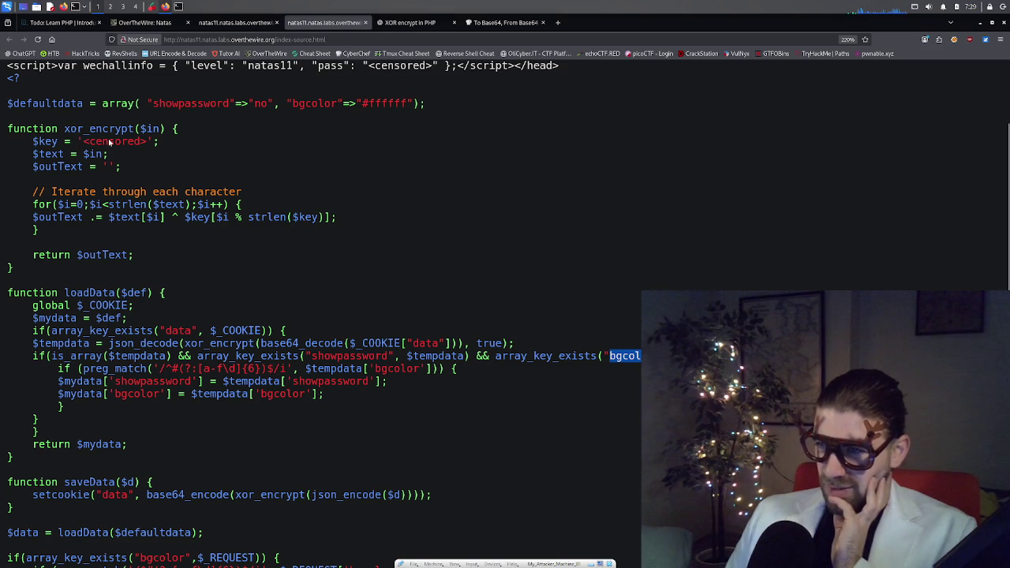
pyautogui.moveTo(82, 145)
pyautogui.mouseDown()
pyautogui.moveTo(109, 156)
pyautogui.moveTo(146, 145)
pyautogui.mouseUp()
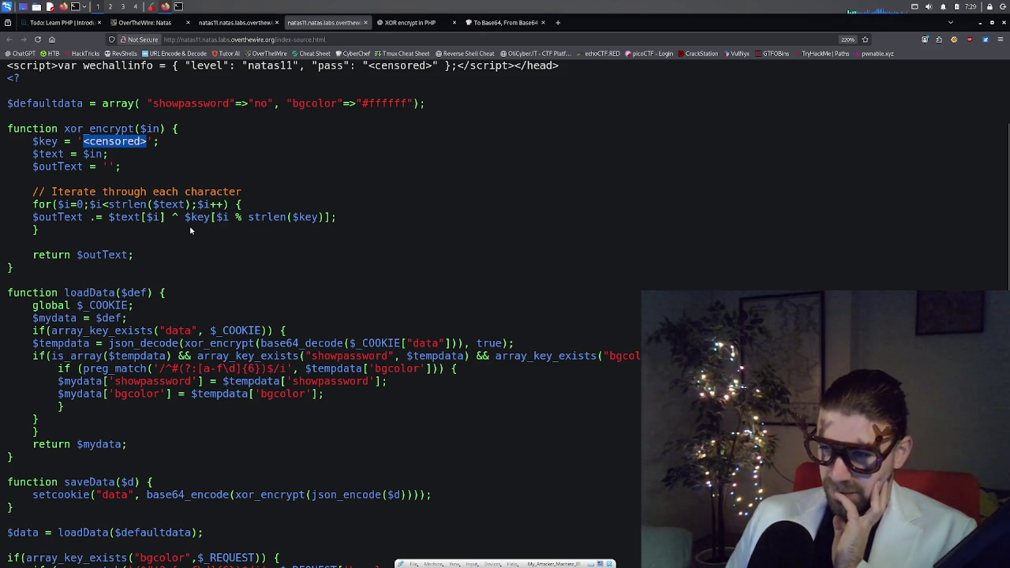
pyautogui.scroll(-3, 186, 230)
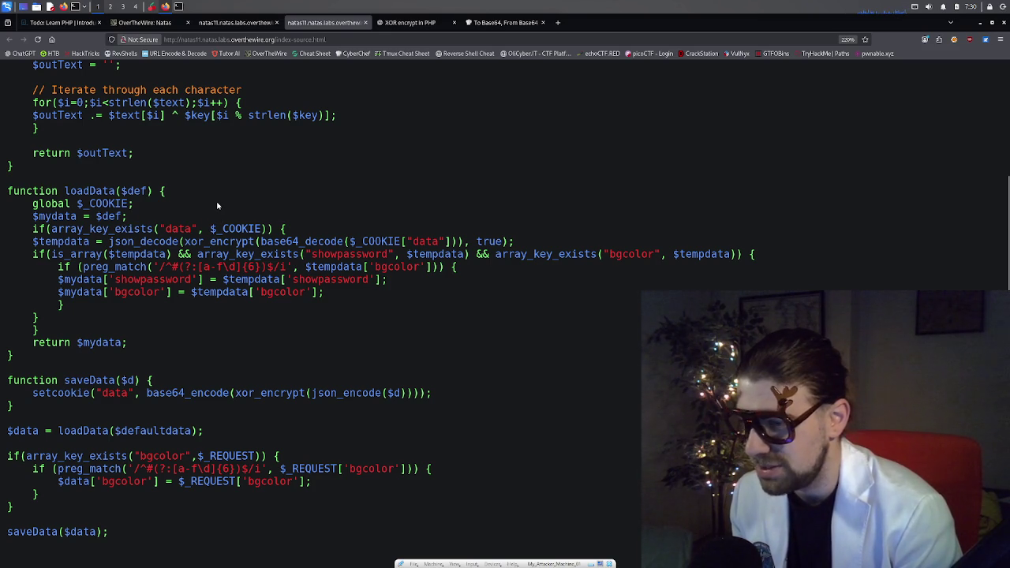
pyautogui.scroll(-3, 217, 206)
pyautogui.scroll(3, 217, 206)
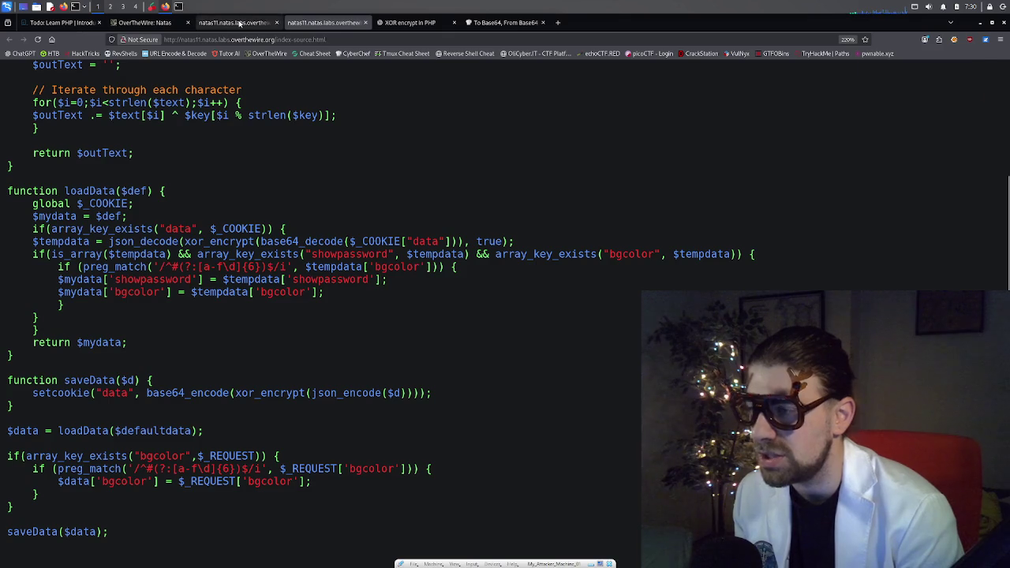
pyautogui.click(236, 22)
pyautogui.doubleClick(351, 305)
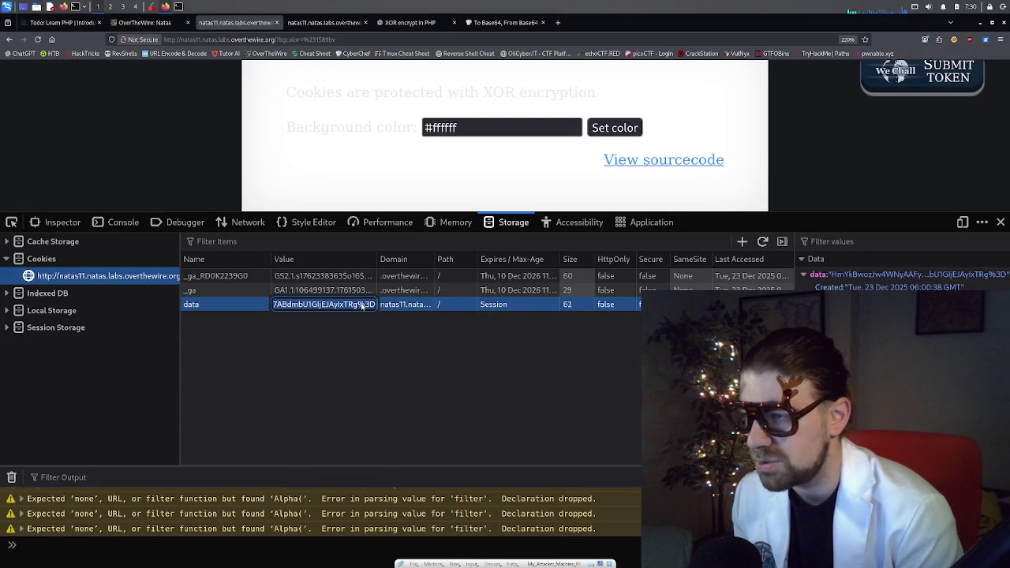
# Step: Highlight the cookie's trailing %3D, then revisit CyberChef and the natas11 source tab
pyautogui.moveTo(360, 306); pyautogui.dragTo(375, 309)
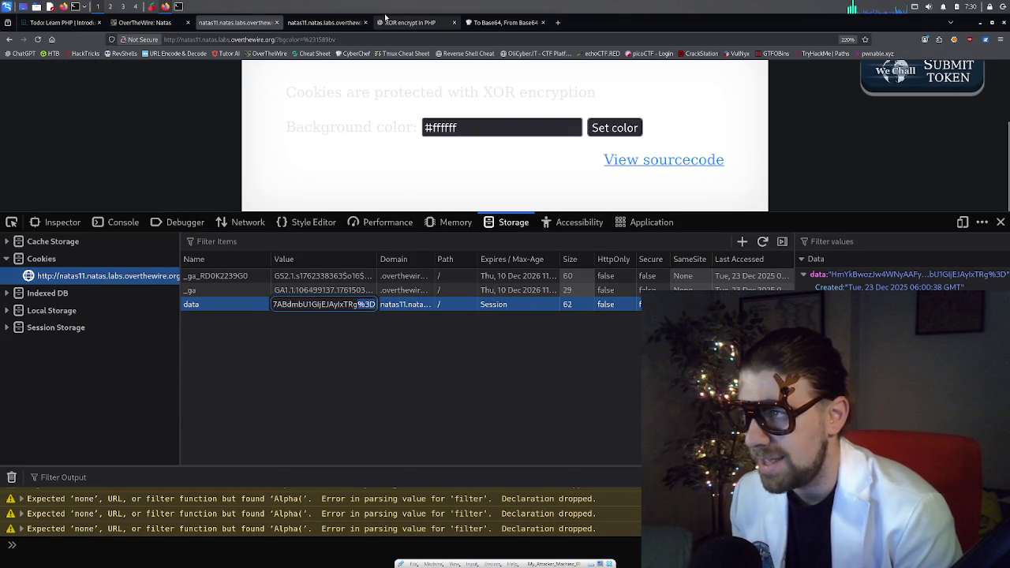
pyautogui.click(508, 26)
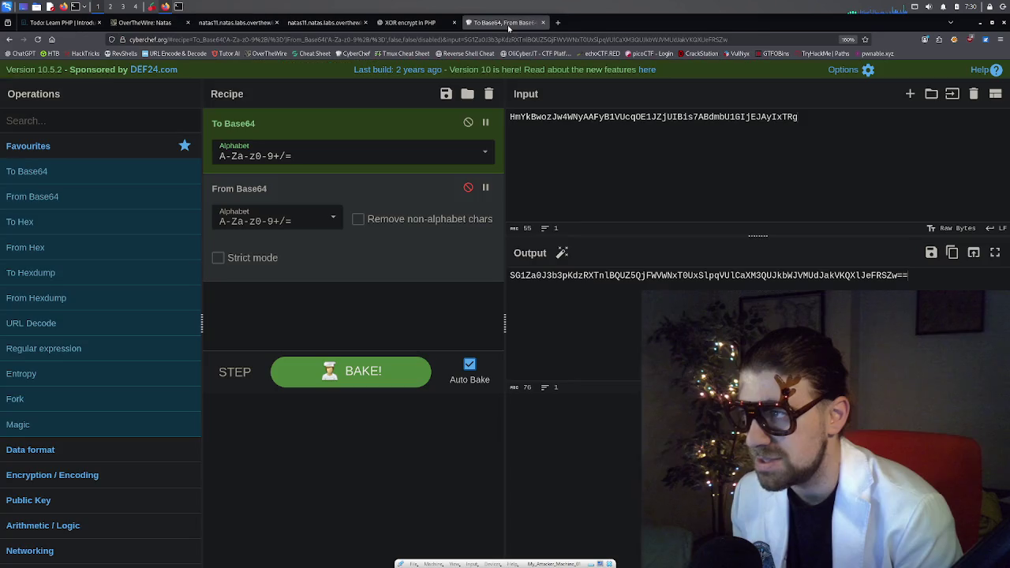
pyautogui.click(311, 22)
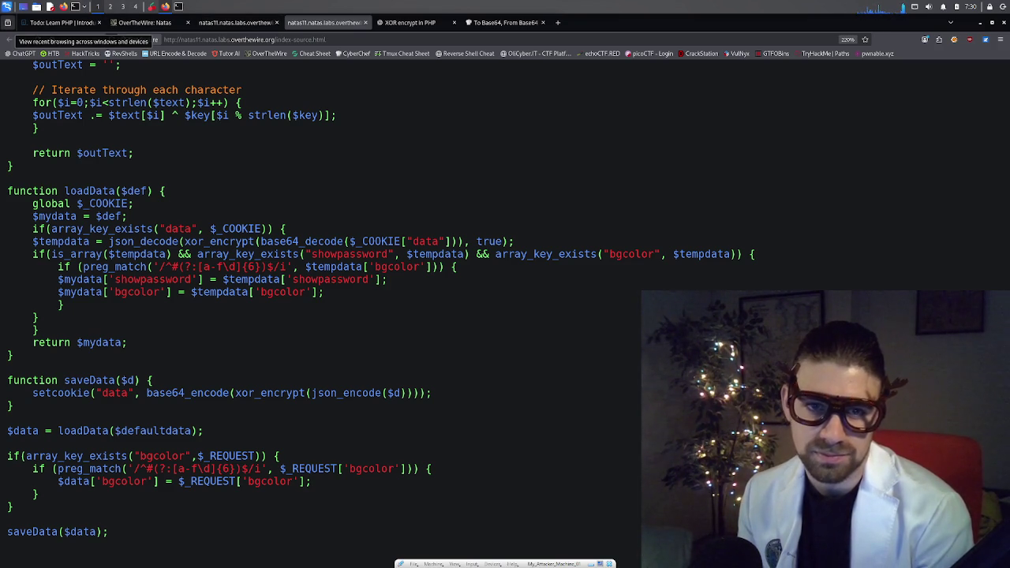
pyautogui.click(557, 23)
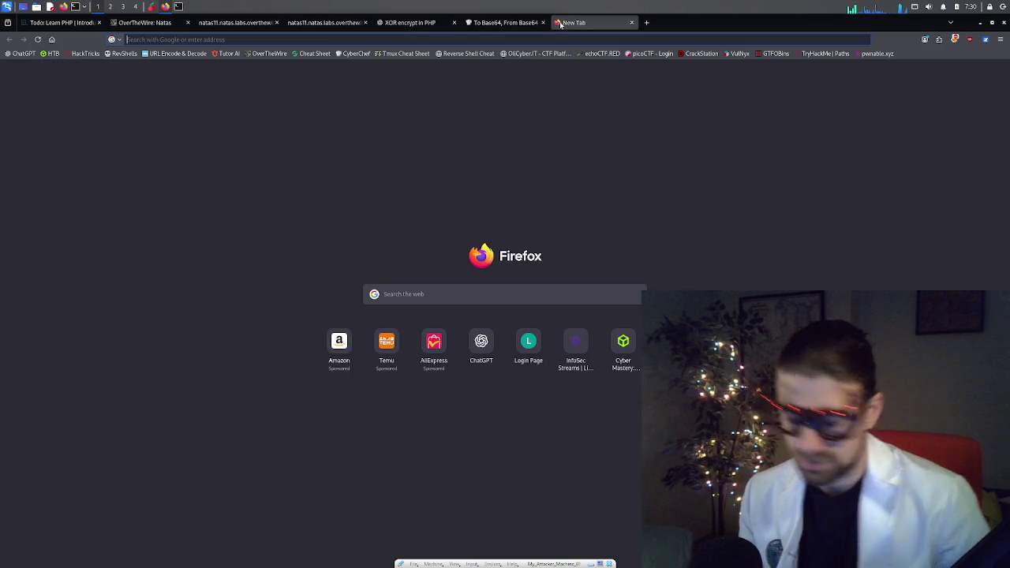
# Step: Search Google for the pasted PHP condition, then for '%3D'
pyautogui.hotkey('ctrl', 'v')
pyautogui.press('Return')
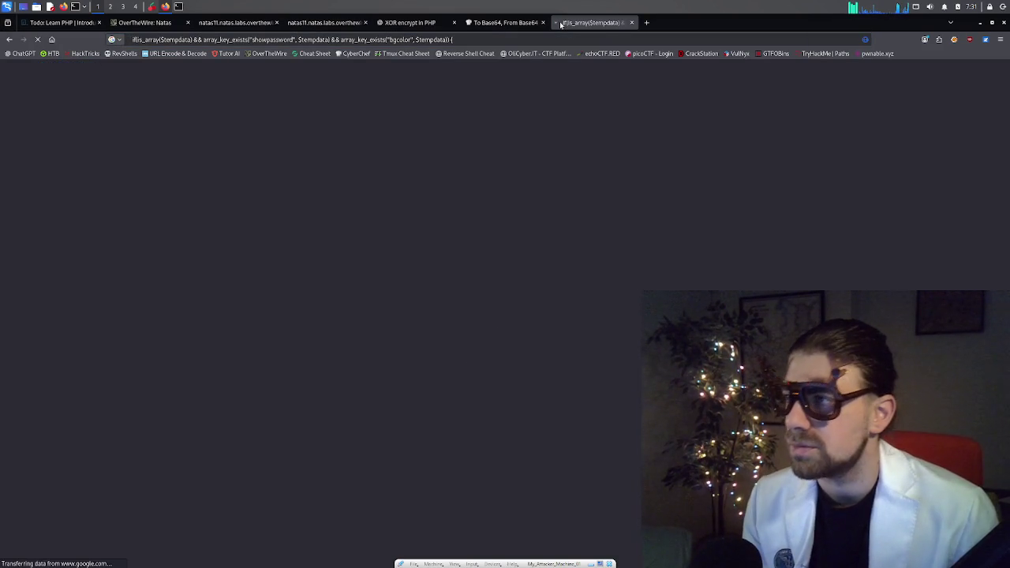
pyautogui.click(454, 44)
pyautogui.write('%3')
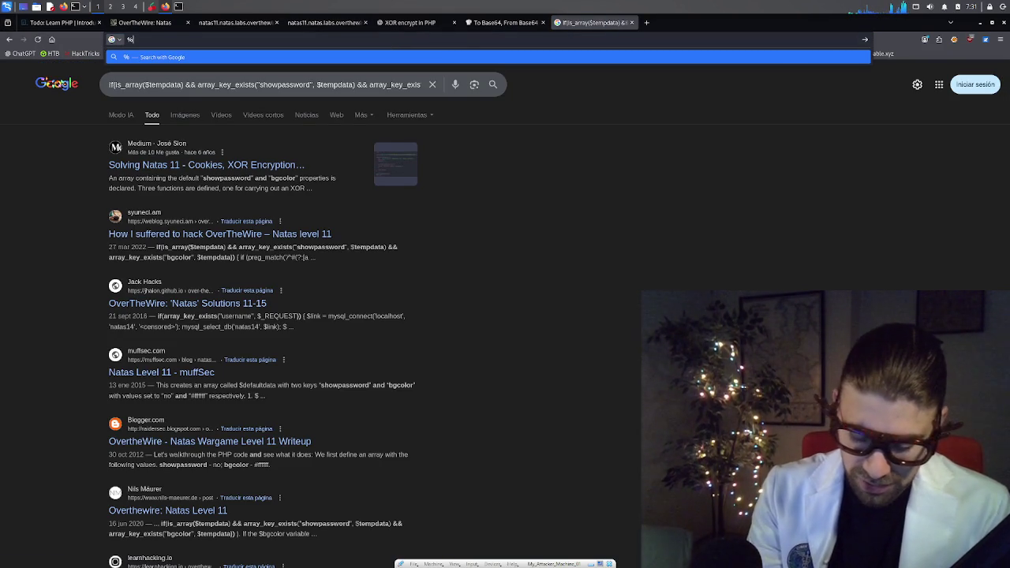
pyautogui.write('D')
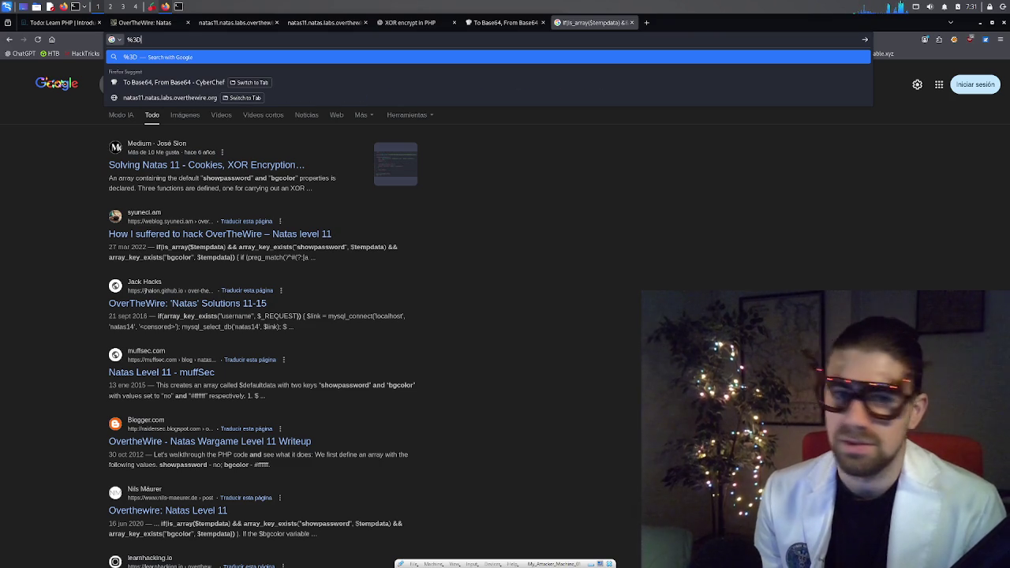
pyautogui.press('Return')
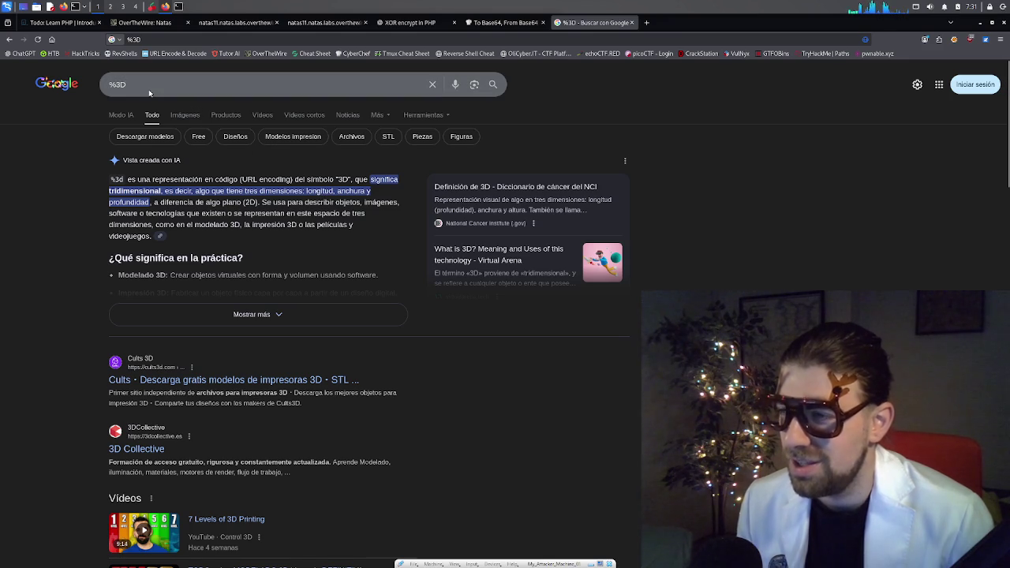
# Step: Refine the search to '%3D base64' and open the Stack Overflow question on trailing %3D
pyautogui.click(149, 92)
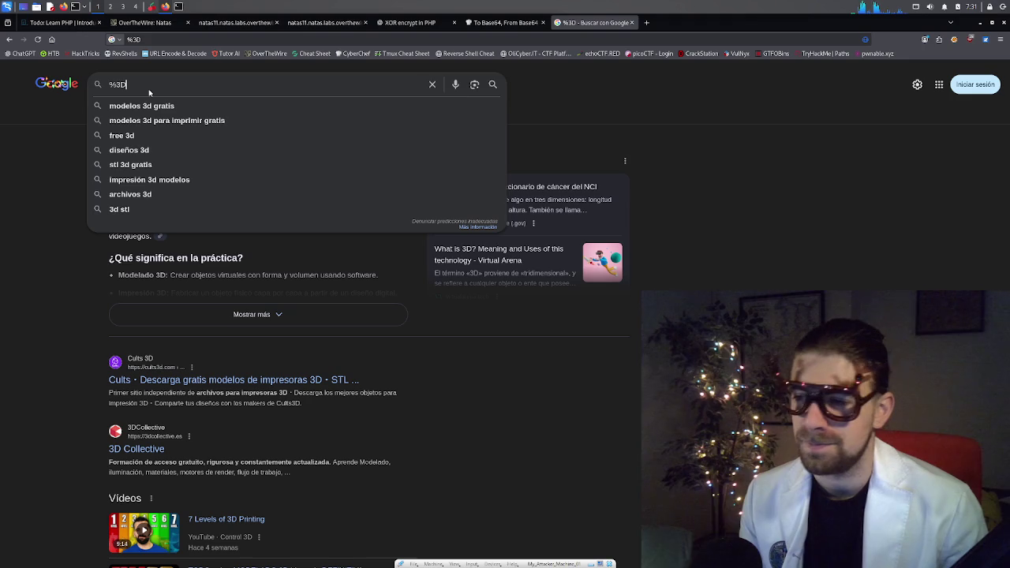
pyautogui.write('base')
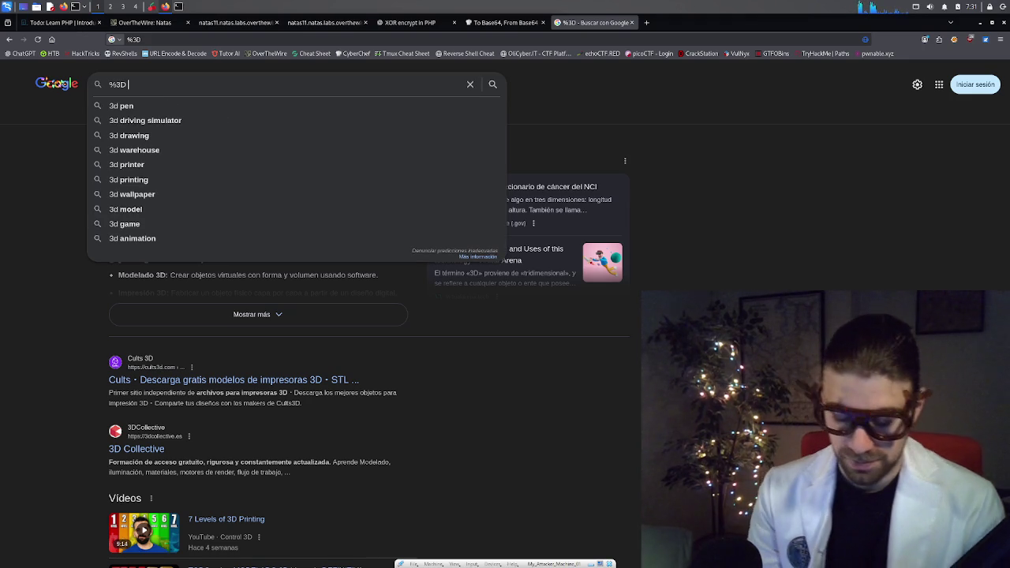
pyautogui.write('64')
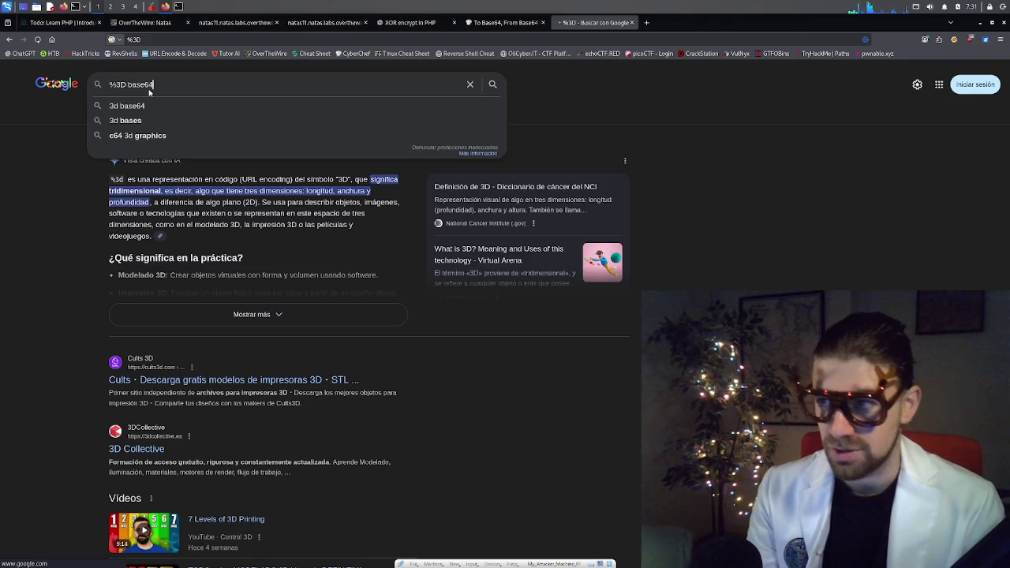
pyautogui.press('Return')
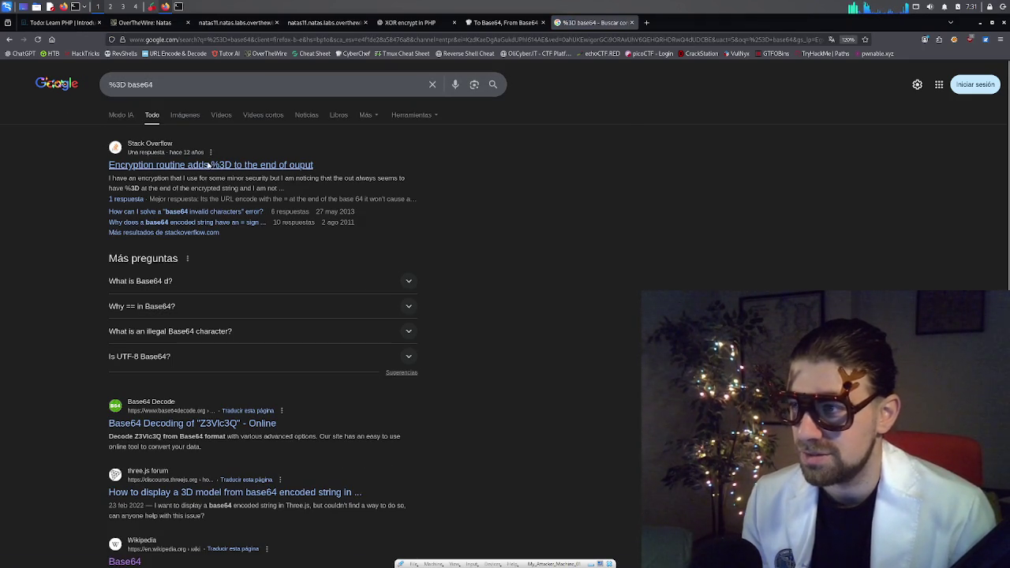
pyautogui.click(151, 166)
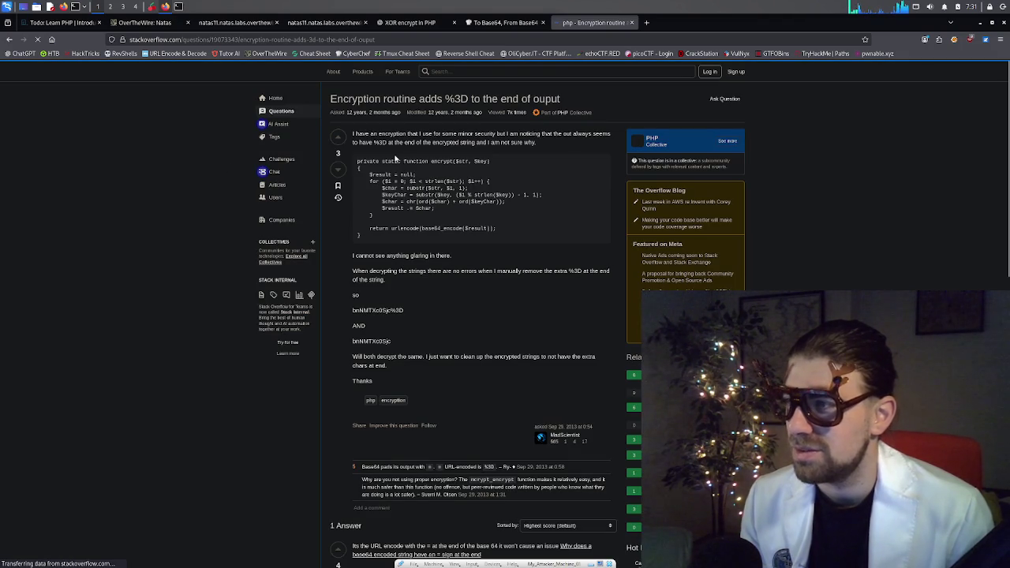
# Step: Open the linked 'Why does a base64 encoded string have an = sign' question and read about padding
pyautogui.scroll(-3, 430, 325)
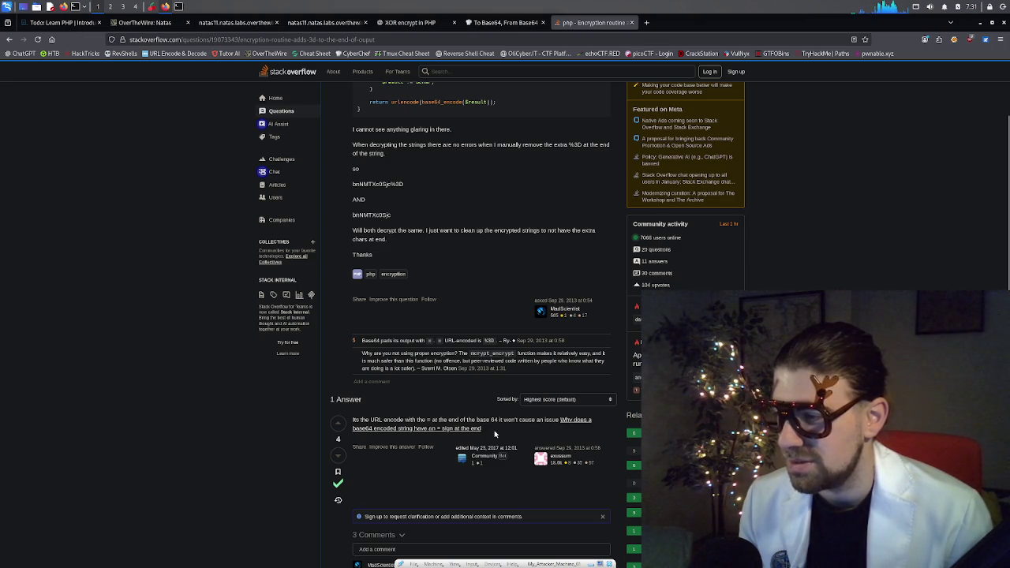
pyautogui.middleClick(472, 429)
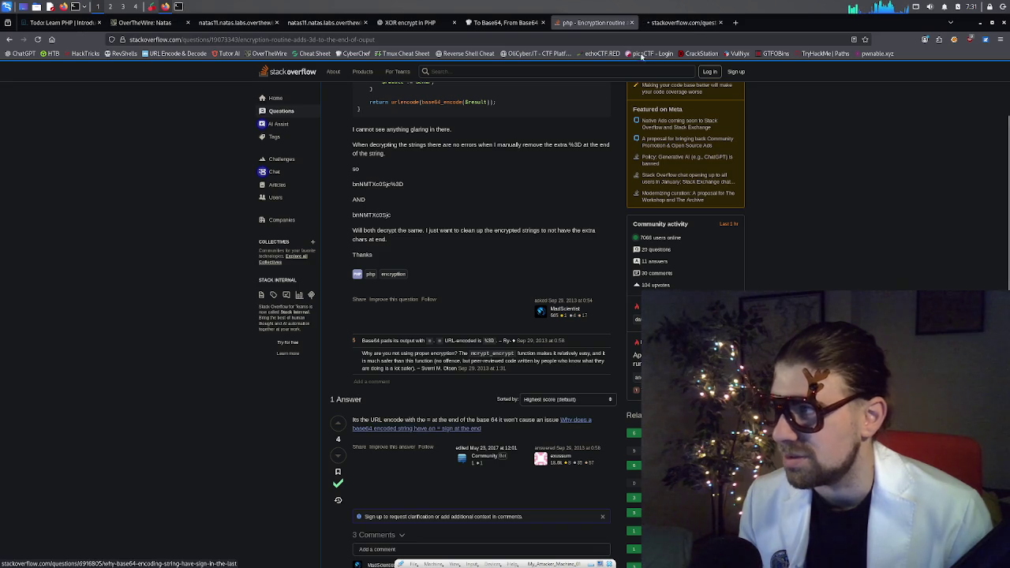
pyautogui.click(672, 22)
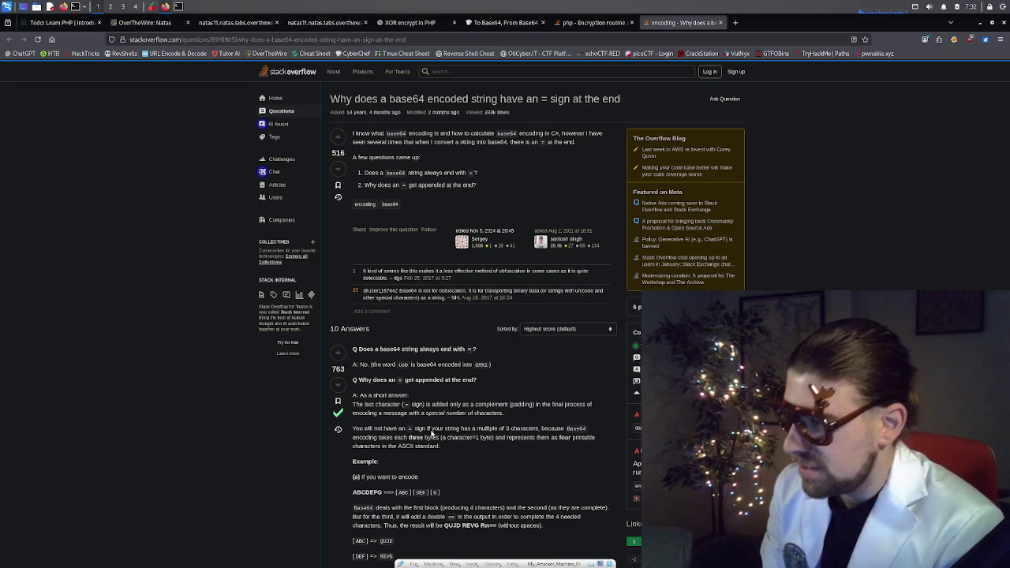
pyautogui.scroll(-1, 473, 450)
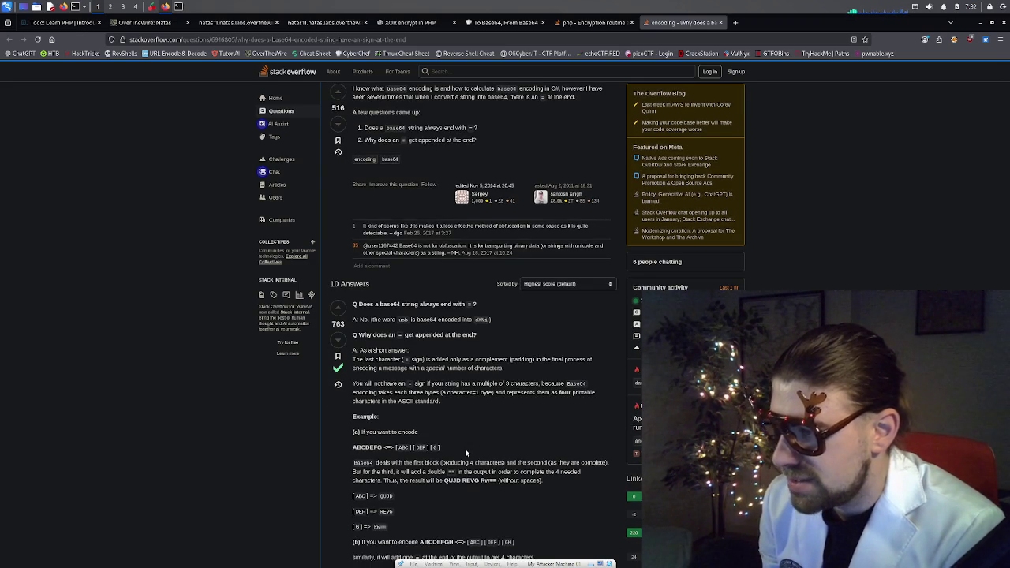
pyautogui.scroll(-1, 466, 453)
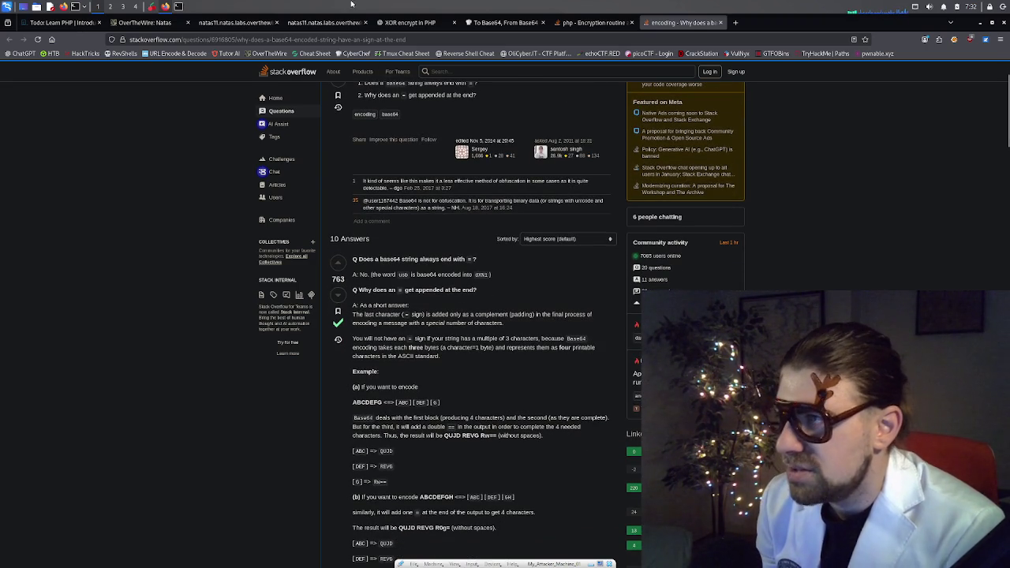
# Step: Return to CyberChef and mark the character before the == padding
pyautogui.click(323, 22)
pyautogui.click(432, 23)
pyautogui.click(485, 23)
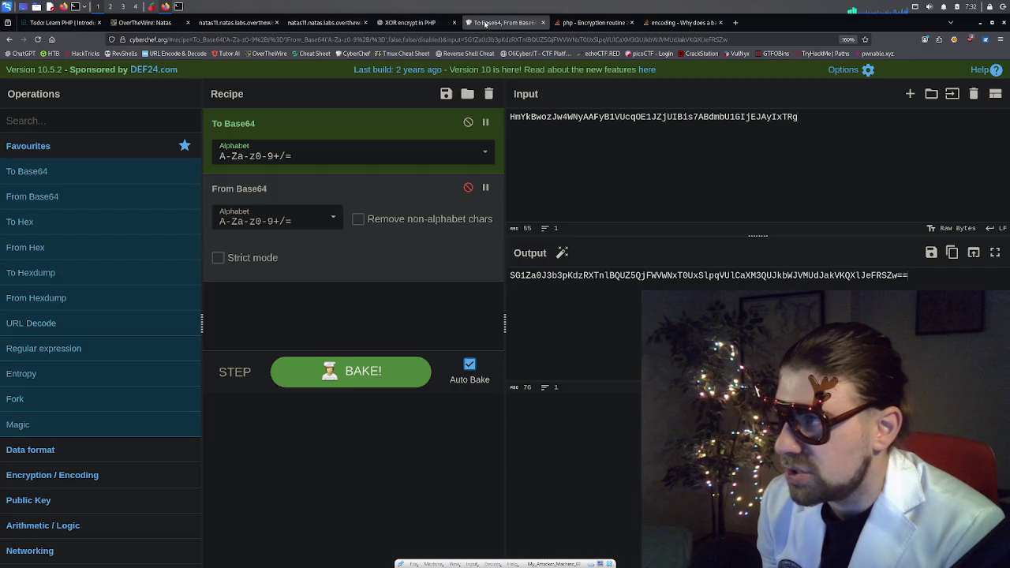
pyautogui.press('Left')
pyautogui.press('Left')
pyautogui.hotkey('shift', 'Left')
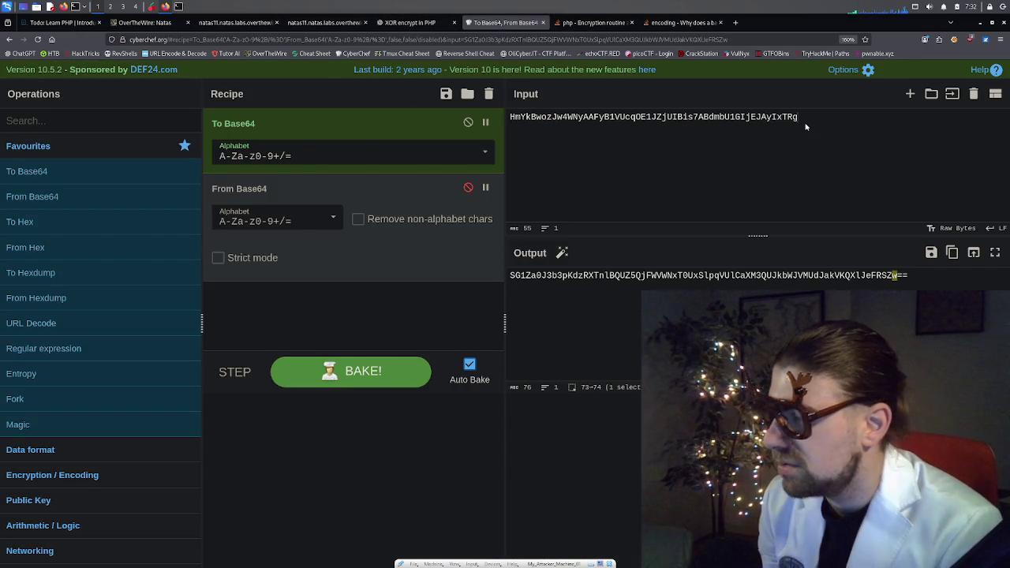
# Step: Toggle the trailing %3D with undo and Backspace to compare outputs, ending without it
pyautogui.hotkey('ctrl', 'z')
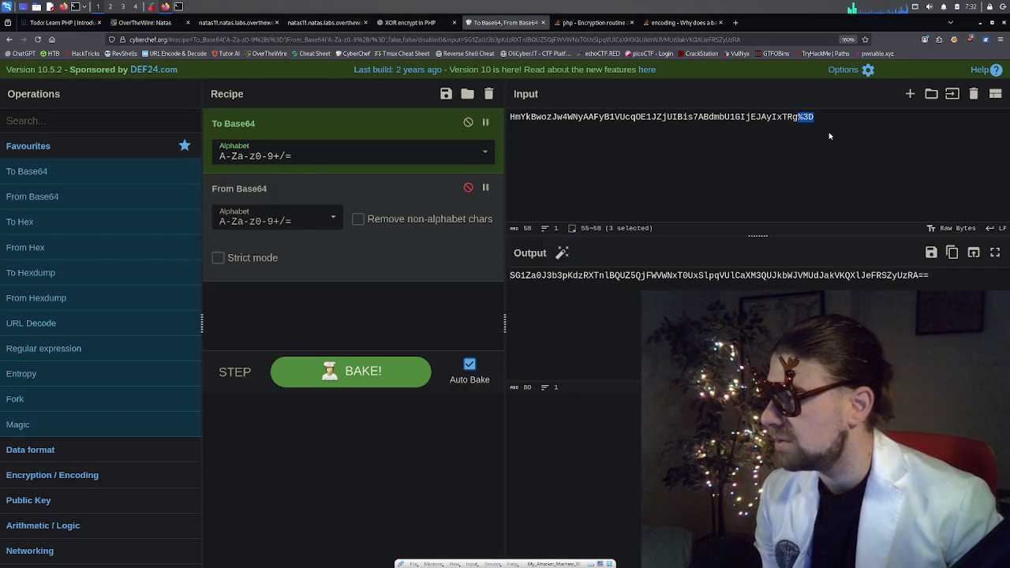
pyautogui.press('BackSpace')
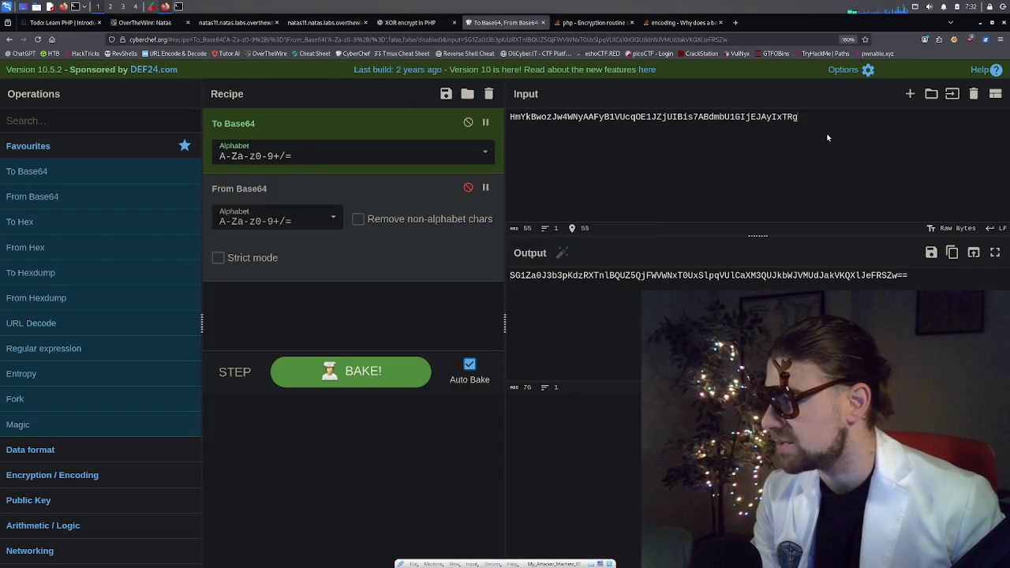
pyautogui.hotkey('ctrl', 'z')
pyautogui.press('BackSpace')
pyautogui.hotkey('ctrl', 'z')
pyautogui.press('BackSpace')
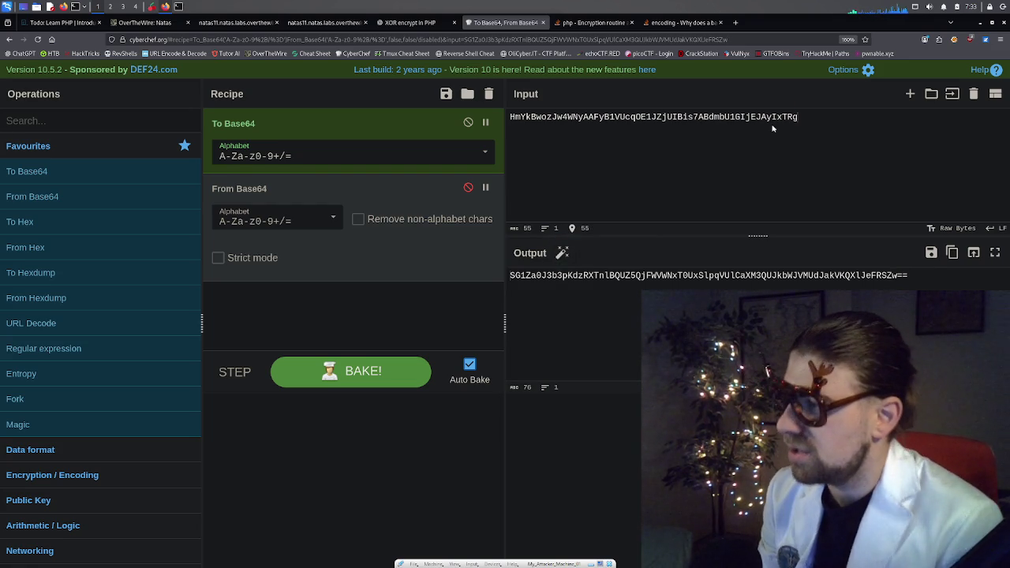
pyautogui.moveTo(24, 222)
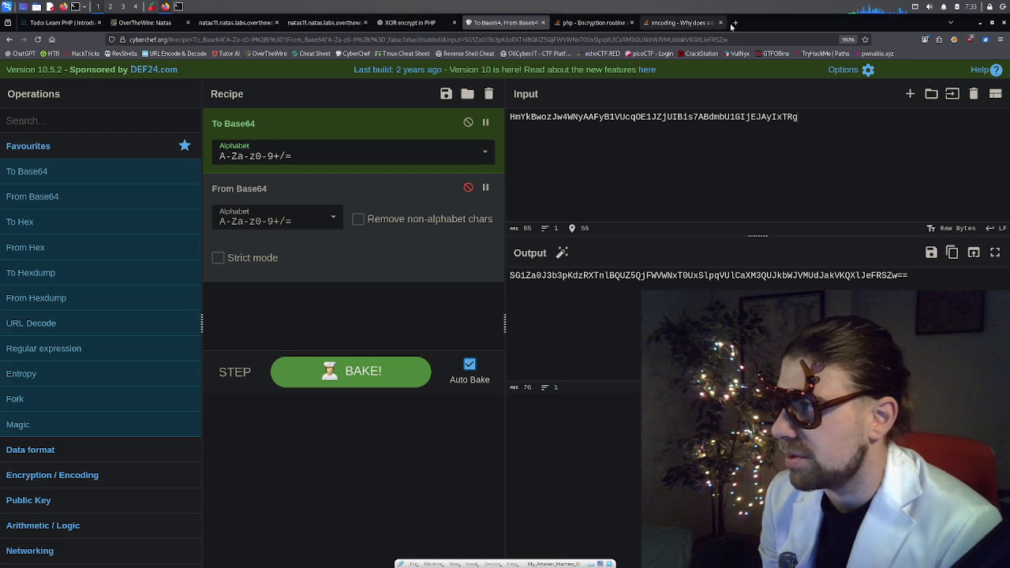
pyautogui.click(734, 23)
# Step: Search Google for 'what's a random dark color' and copy the hex value 342674
pyautogui.write('what')
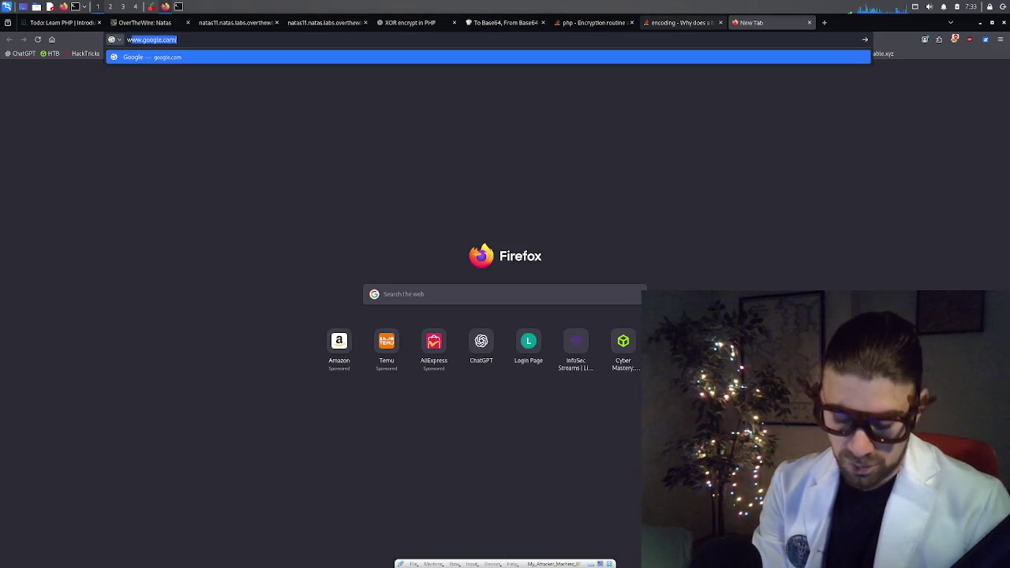
pyautogui.write("'s a rand")
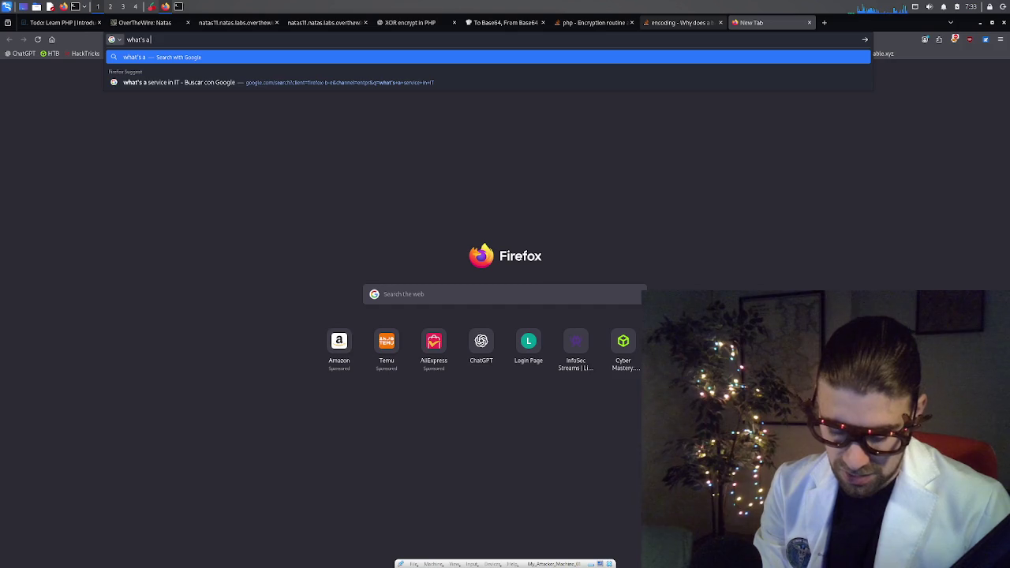
pyautogui.write('om dark col')
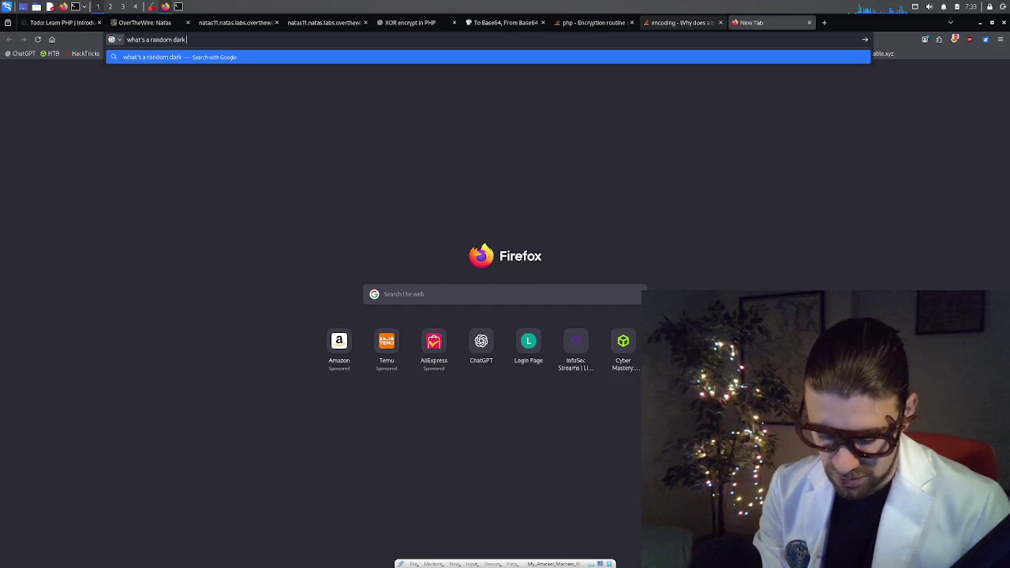
pyautogui.write('or')
pyautogui.press('Return')
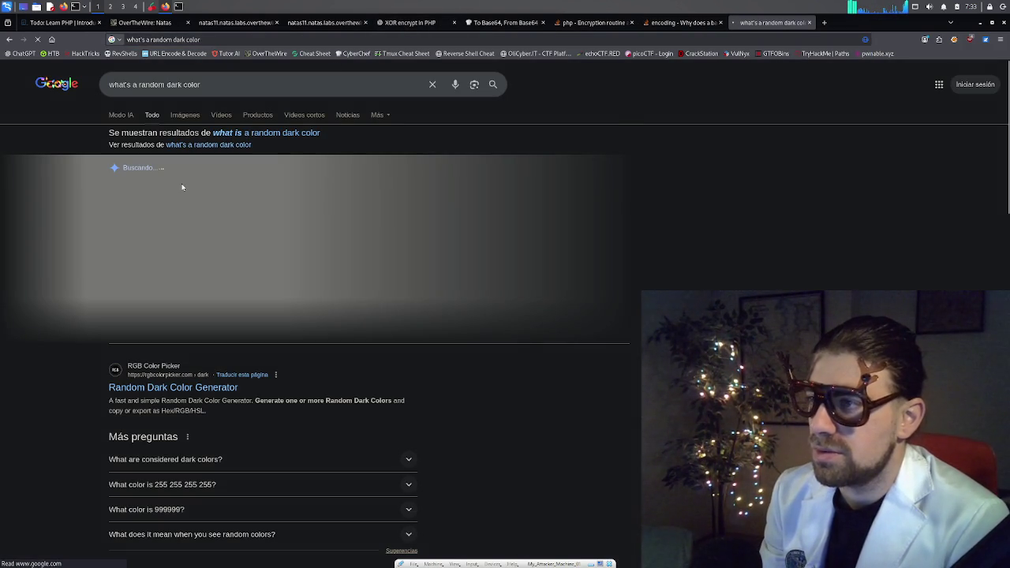
pyautogui.doubleClick(239, 233)
pyautogui.rightClick(239, 234)
pyautogui.click(255, 248)
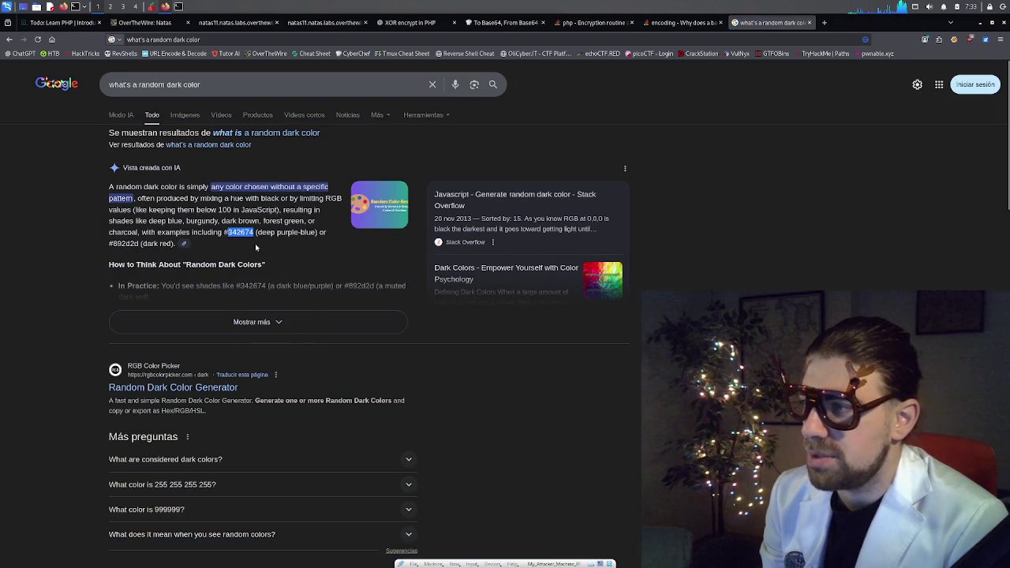